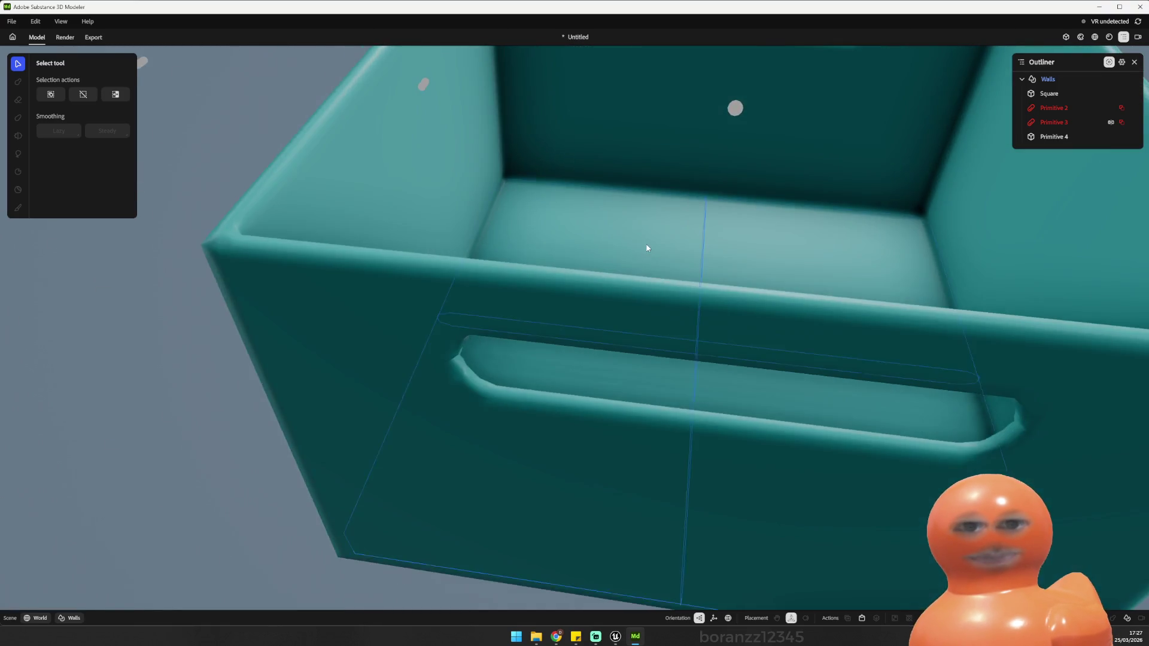
Step: Select Primitive 4 and try blend, rounding and thickness values, returning the blend to zero
scroll(643, 240, "down", 5)
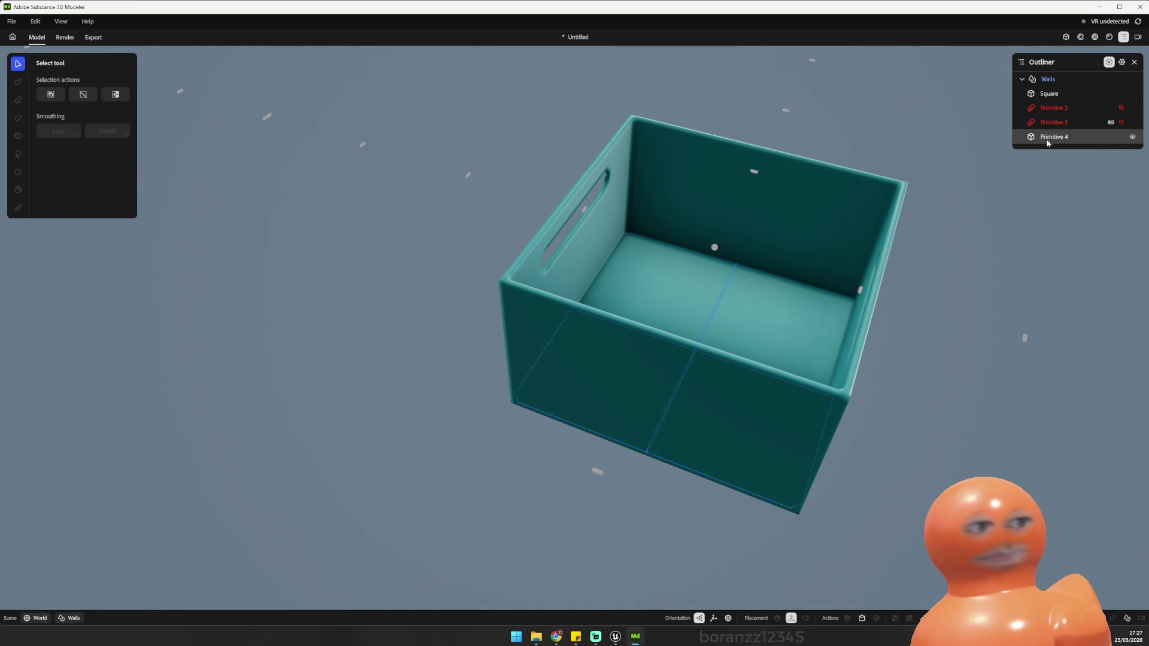
left_click(1054, 136)
left_click_drag(764, 185, 340, 291)
mouse_move(42, 500)
left_mouse_down()
mouse_move(24, 506)
mouse_move(42, 503)
left_mouse_up()
mouse_move(276, 401)
left_mouse_down()
mouse_move(187, 324)
mouse_move(124, 388)
mouse_move(263, 420)
mouse_move(156, 467)
left_mouse_up()
left_click_drag(44, 499, 33, 502)
left_click_drag(271, 405, 131, 487)
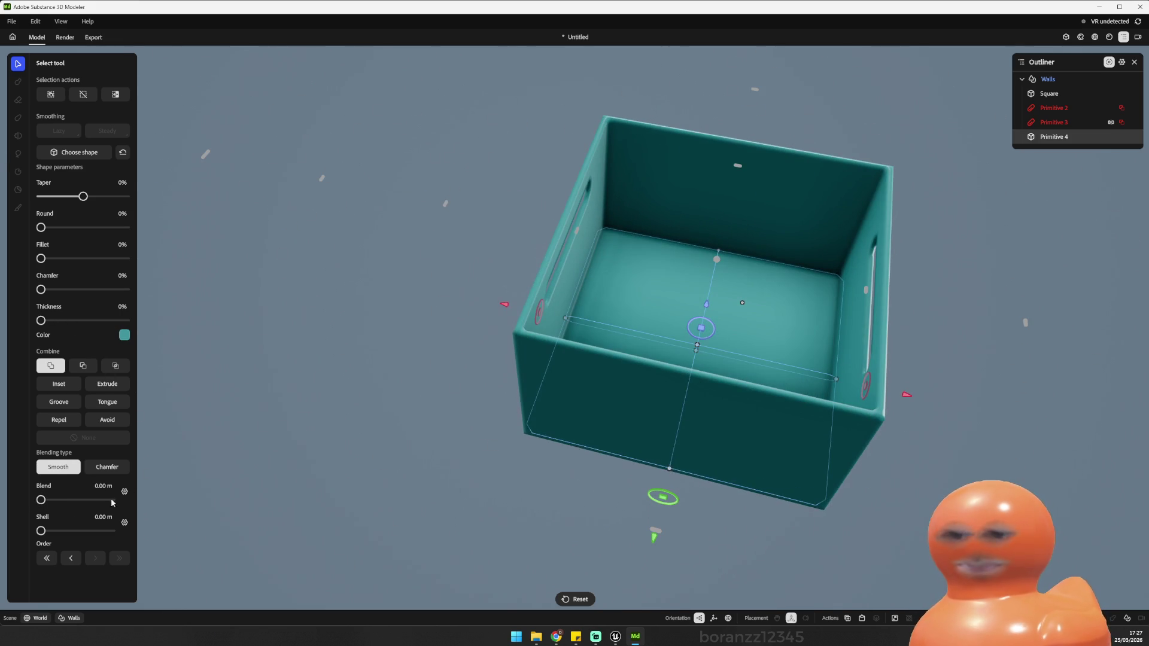
mouse_move(41, 228)
left_mouse_down()
mouse_move(113, 226)
mouse_move(67, 228)
left_mouse_up()
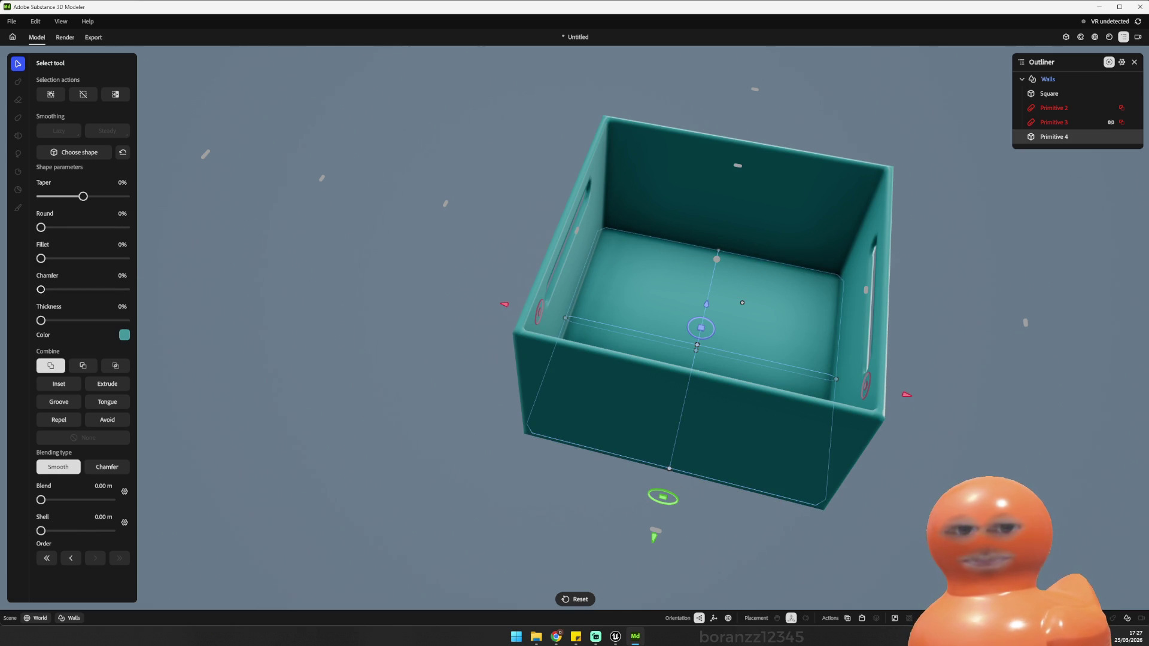
mouse_move(46, 325)
left_mouse_down()
mouse_move(119, 318)
mouse_move(22, 321)
left_mouse_up()
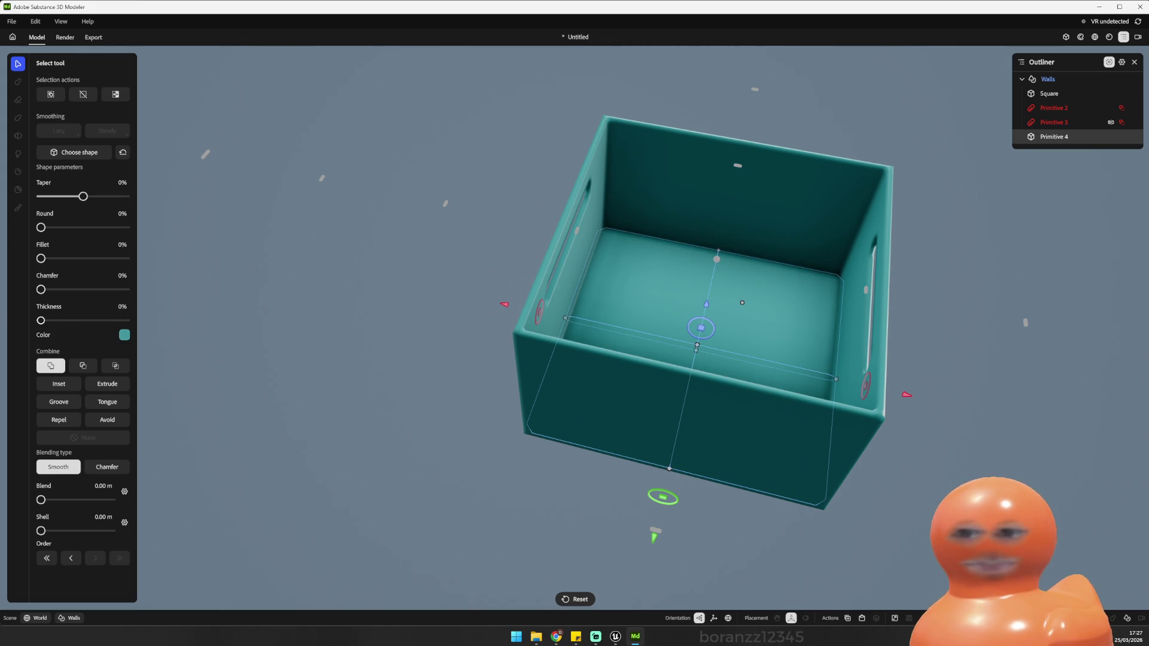
mouse_move(307, 338)
left_mouse_down()
mouse_move(199, 196)
mouse_move(352, 261)
mouse_move(158, 286)
mouse_move(318, 341)
mouse_move(484, 200)
left_mouse_up()
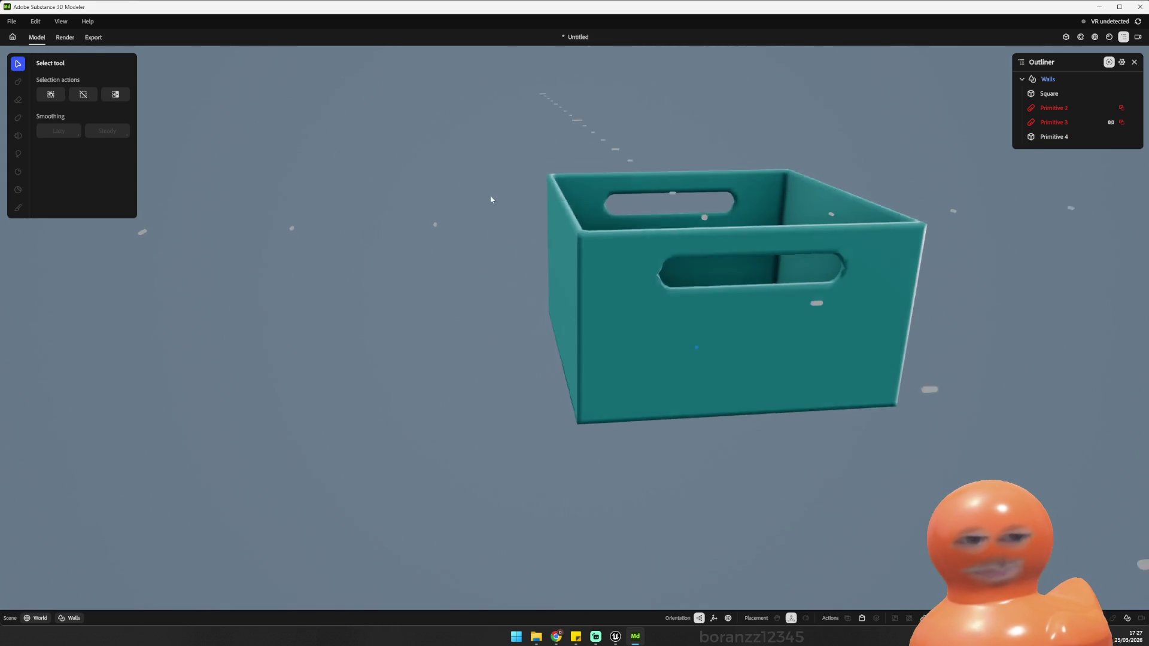
mouse_move(372, 227)
left_mouse_down()
mouse_move(507, 217)
mouse_move(267, 208)
mouse_move(111, 221)
mouse_move(141, 234)
mouse_move(181, 192)
mouse_move(131, 200)
mouse_move(168, 196)
mouse_move(236, 249)
mouse_move(159, 343)
mouse_move(113, 203)
mouse_move(170, 185)
mouse_move(134, 185)
mouse_move(131, 239)
mouse_move(135, 219)
left_mouse_up()
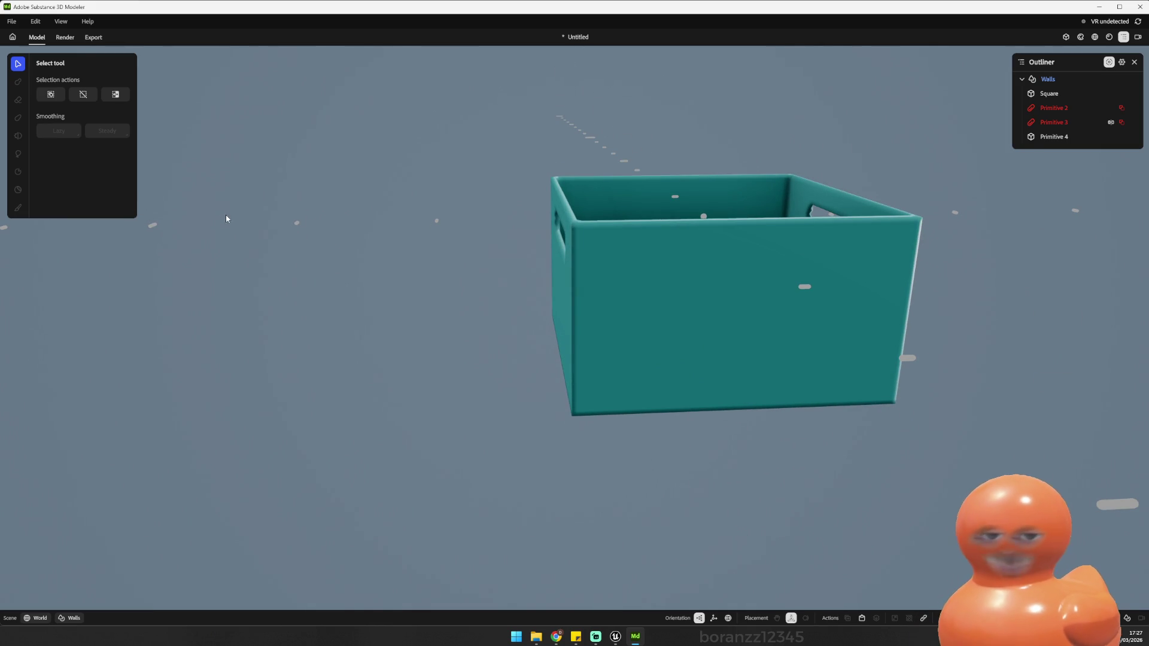
mouse_move(343, 193)
left_mouse_down()
mouse_move(472, 179)
mouse_move(397, 195)
mouse_move(264, 172)
mouse_move(268, 157)
mouse_move(282, 179)
mouse_move(311, 185)
mouse_move(242, 189)
mouse_move(240, 278)
mouse_move(377, 198)
mouse_move(575, 156)
mouse_move(513, 174)
mouse_move(287, 172)
mouse_move(294, 209)
mouse_move(425, 174)
mouse_move(501, 169)
mouse_move(741, 188)
left_mouse_up()
Step: Increase the resolution with the Square wall selected, then check Primitives 4, 2 and 3
left_click(603, 285)
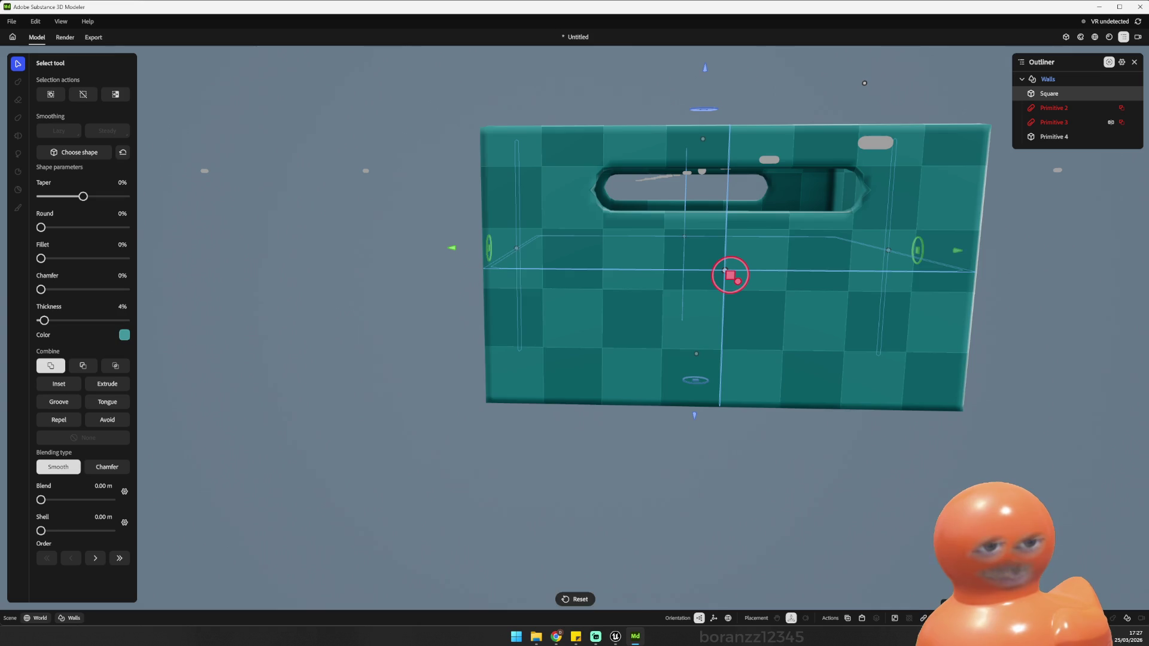
left_click(892, 521)
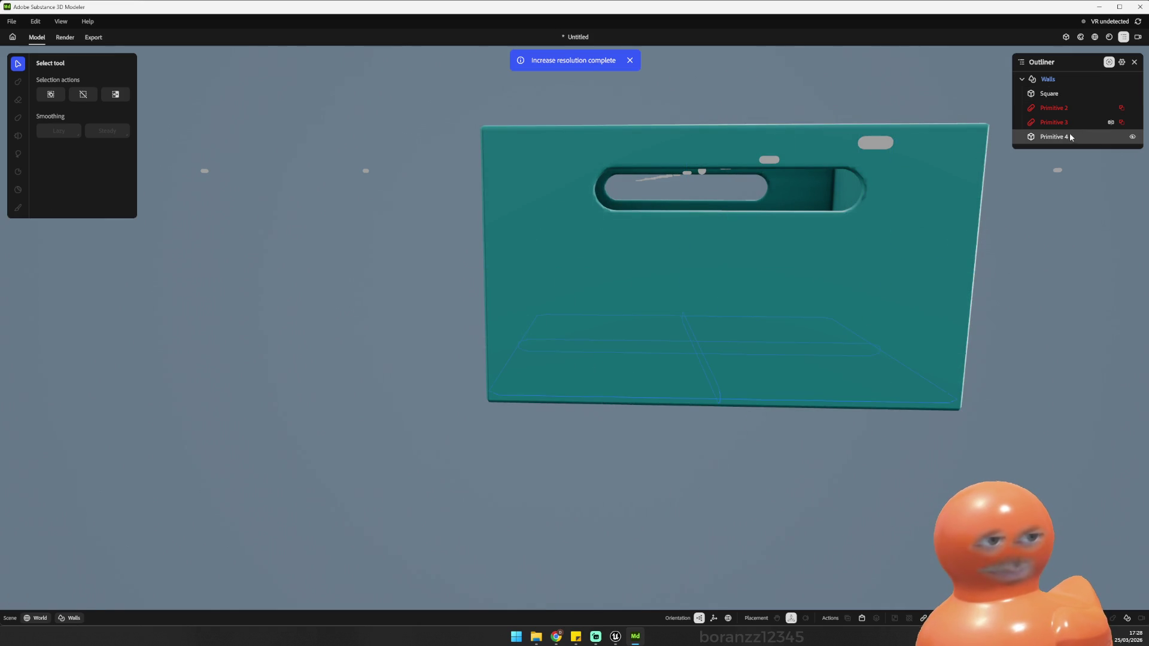
left_click(1054, 136)
left_click(1057, 109)
left_click(1058, 119)
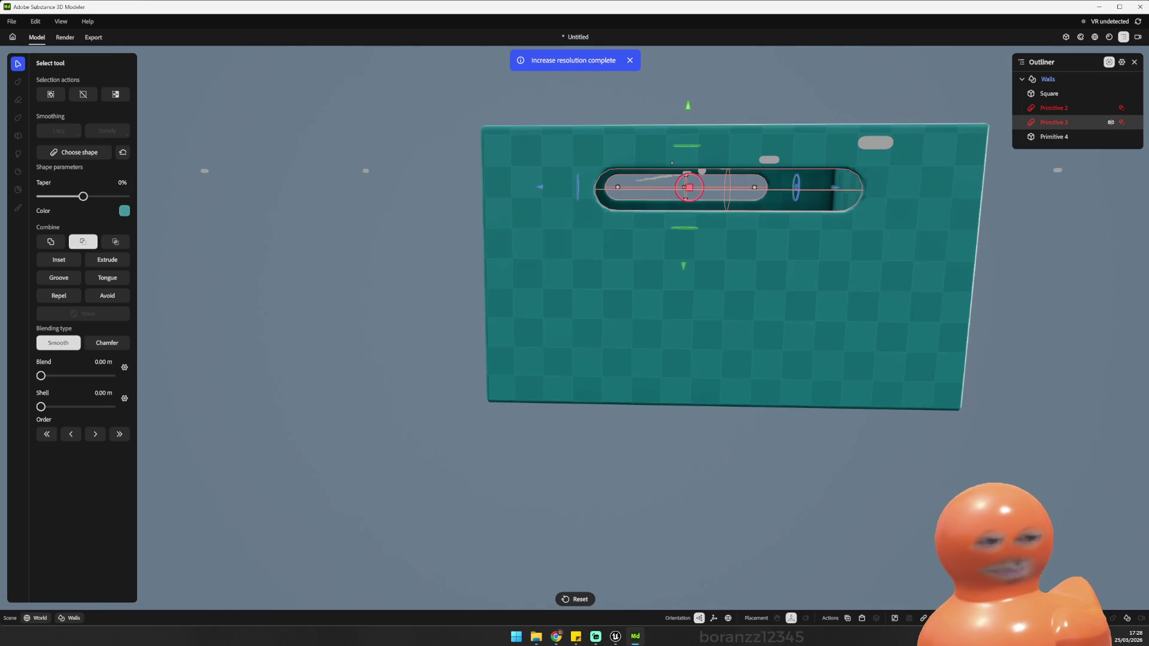
Step: Inspect the whole box from above and the side, then leave the Walls group
mouse_move(886, 491)
left_mouse_down()
mouse_move(832, 559)
mouse_move(762, 599)
left_mouse_up()
left_click(610, 395)
mouse_move(611, 395)
left_mouse_down()
mouse_move(828, 404)
mouse_move(645, 350)
mouse_move(850, 469)
mouse_move(811, 498)
mouse_move(816, 423)
mouse_move(646, 449)
mouse_move(489, 438)
mouse_move(764, 436)
mouse_move(638, 336)
left_mouse_up()
left_click(850, 470)
left_click(638, 336)
mouse_move(879, 384)
left_mouse_down()
mouse_move(721, 431)
mouse_move(695, 488)
mouse_move(782, 418)
mouse_move(805, 443)
mouse_move(855, 457)
left_mouse_up()
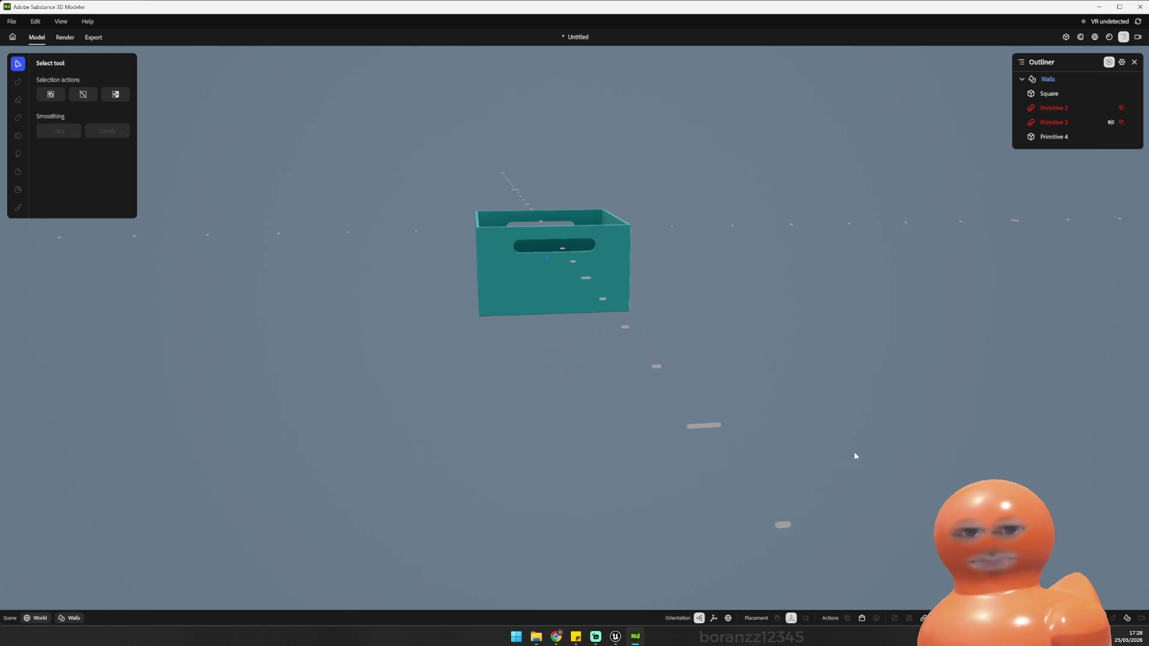
left_click(565, 316)
key("Escape")
Step: Deselect the crate, view it from a level side angle, and reselect the Square wall
mouse_move(550, 169)
left_mouse_down()
mouse_move(546, 143)
mouse_move(569, 116)
mouse_move(530, 165)
mouse_move(652, 181)
mouse_move(619, 251)
mouse_move(564, 204)
mouse_move(434, 198)
mouse_move(790, 206)
mouse_move(776, 205)
mouse_move(774, 228)
mouse_move(796, 303)
mouse_move(716, 308)
mouse_move(552, 220)
mouse_move(628, 118)
mouse_move(831, 140)
mouse_move(770, 139)
mouse_move(618, 183)
mouse_move(635, 187)
left_mouse_up()
key("Escape")
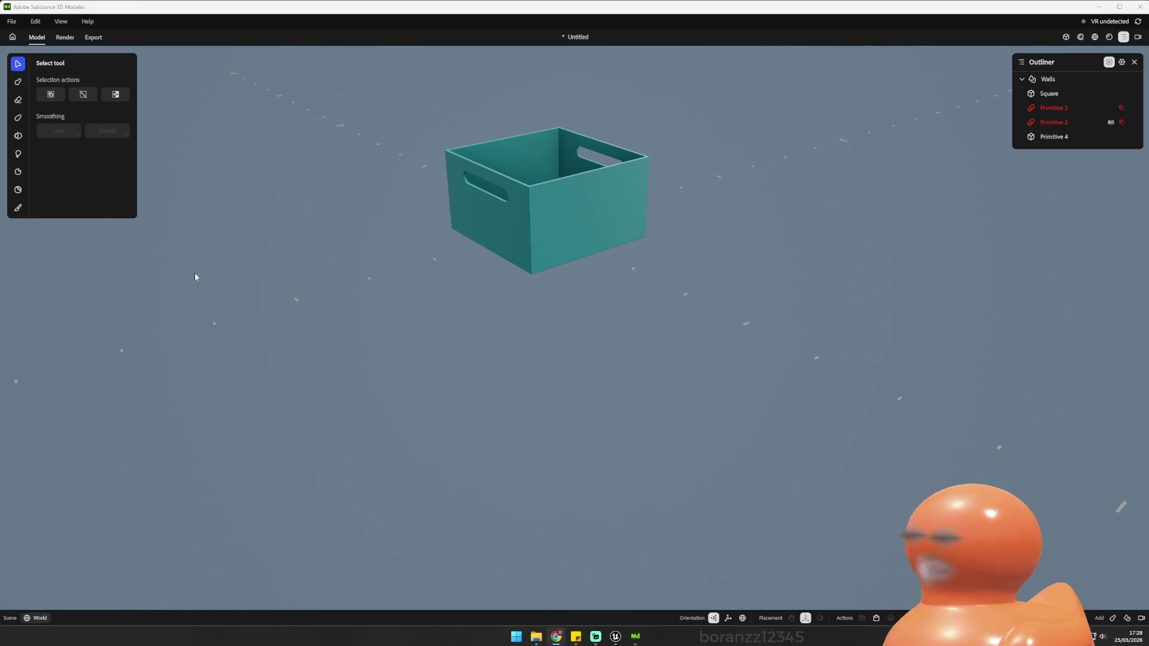
mouse_move(283, 275)
left_mouse_down()
mouse_move(313, 251)
mouse_move(221, 298)
mouse_move(261, 265)
mouse_move(275, 275)
mouse_move(331, 255)
mouse_move(285, 259)
mouse_move(280, 270)
mouse_move(352, 277)
mouse_move(289, 277)
left_mouse_up()
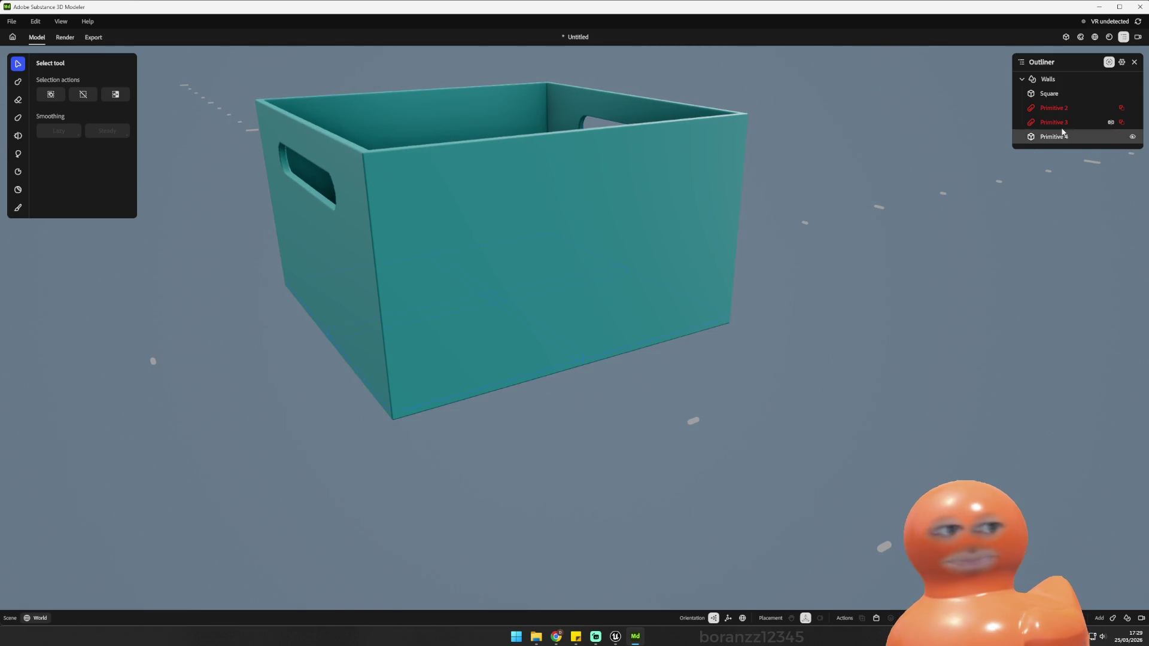
left_click(1056, 93)
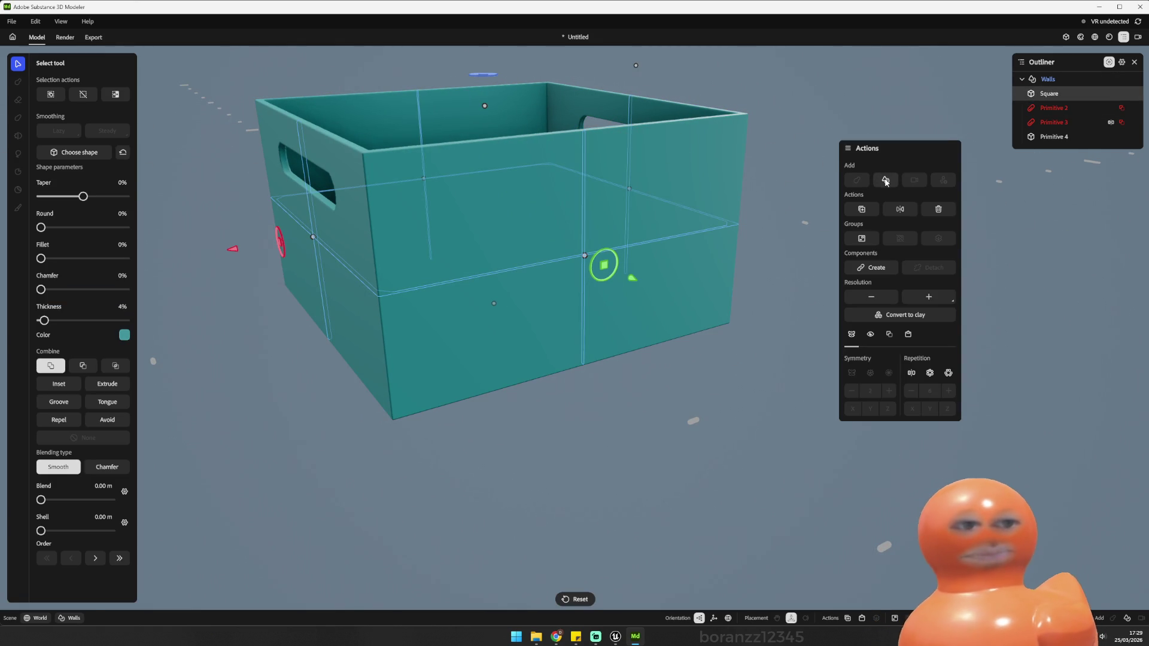
Step: Add a cuboid, Primitive 5, and move it out beside the crate
left_click(886, 180)
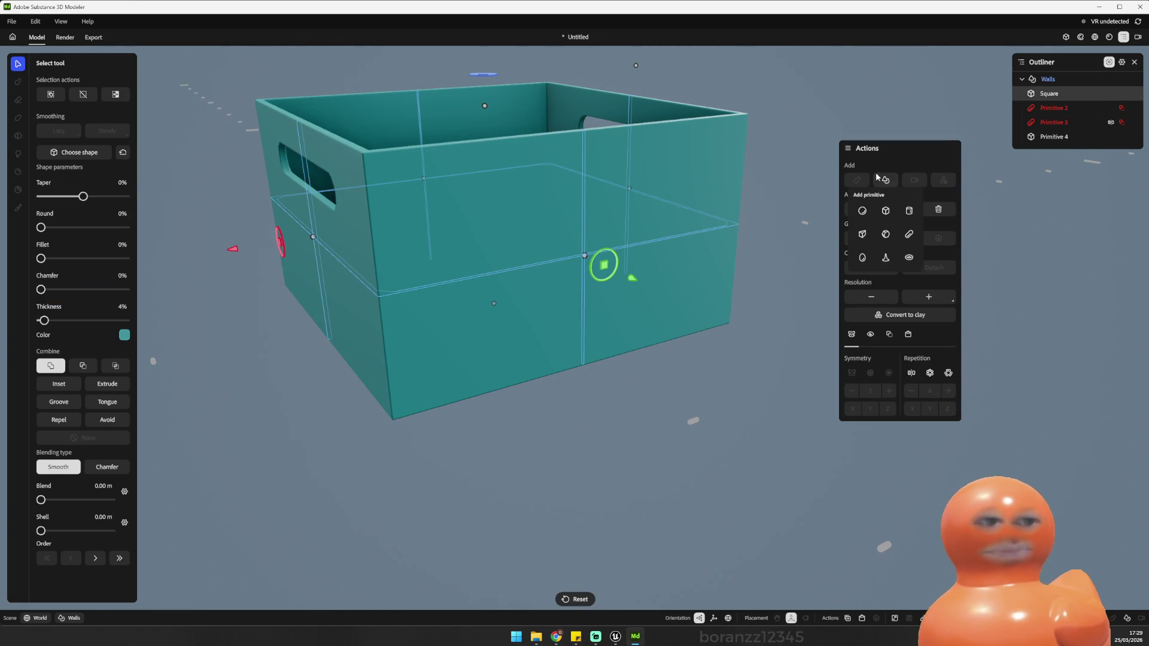
left_click(885, 213)
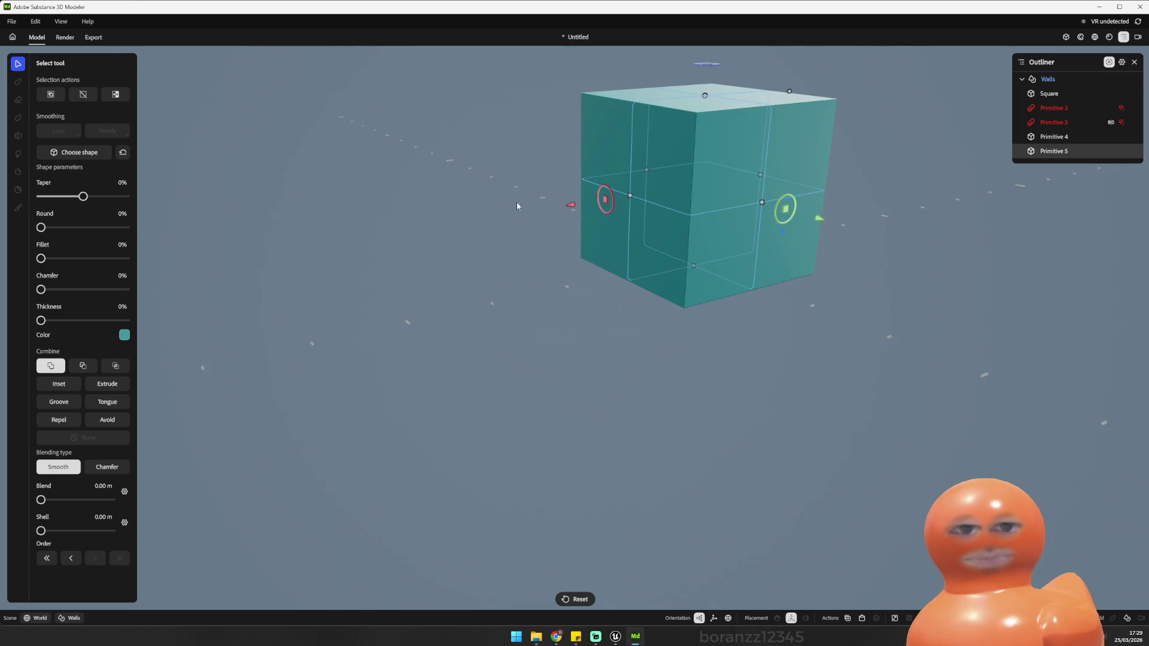
left_click_drag(579, 257, 687, 122)
left_click_drag(542, 183, 756, 217)
mouse_move(966, 158)
left_mouse_down()
mouse_move(928, 251)
mouse_move(847, 144)
mouse_move(921, 249)
mouse_move(930, 209)
mouse_move(930, 220)
mouse_move(885, 222)
left_mouse_up()
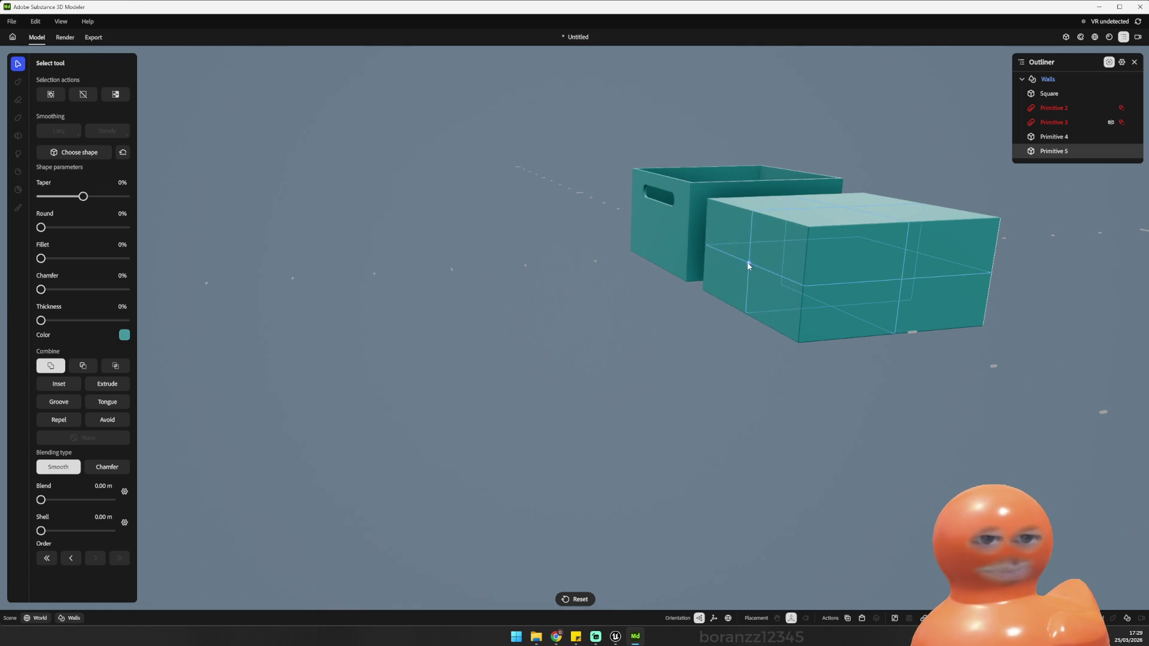
left_click(747, 264)
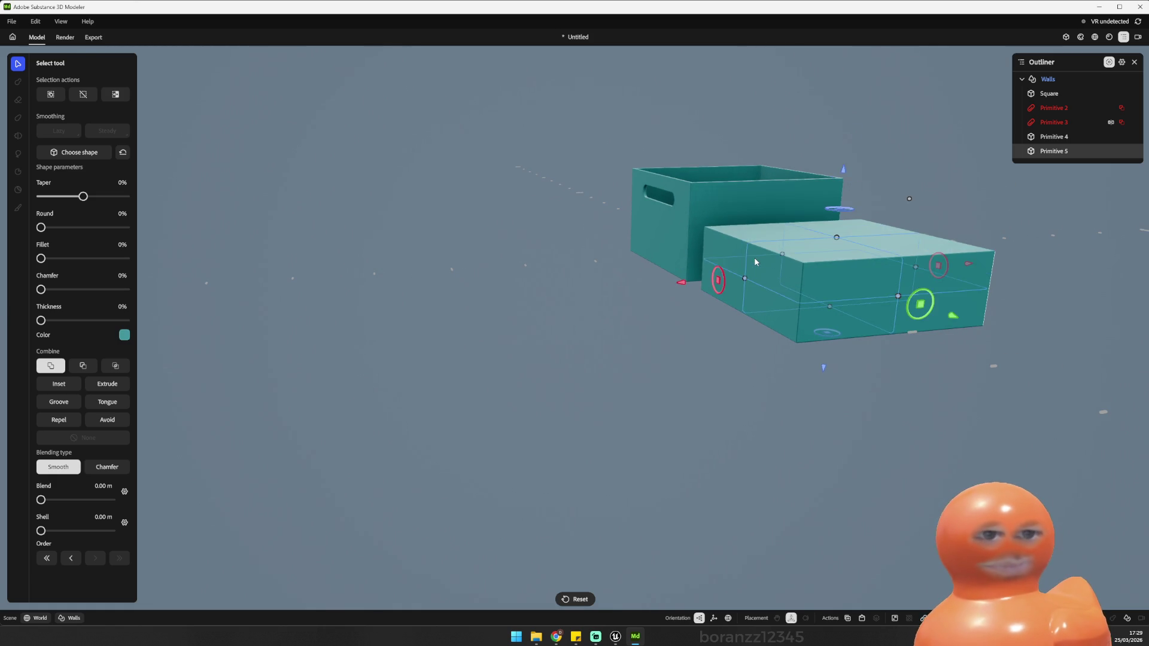
key("ctrl+z")
Step: Shorten and squash Primitive 5 into a thin panel against the crate's end wall
mouse_move(850, 108)
left_mouse_down()
mouse_move(835, 199)
mouse_move(784, 138)
mouse_move(811, 124)
mouse_move(855, 196)
mouse_move(839, 210)
left_mouse_up()
mouse_move(850, 326)
left_mouse_down()
mouse_move(896, 304)
mouse_move(834, 290)
mouse_move(652, 305)
mouse_move(669, 287)
left_mouse_up()
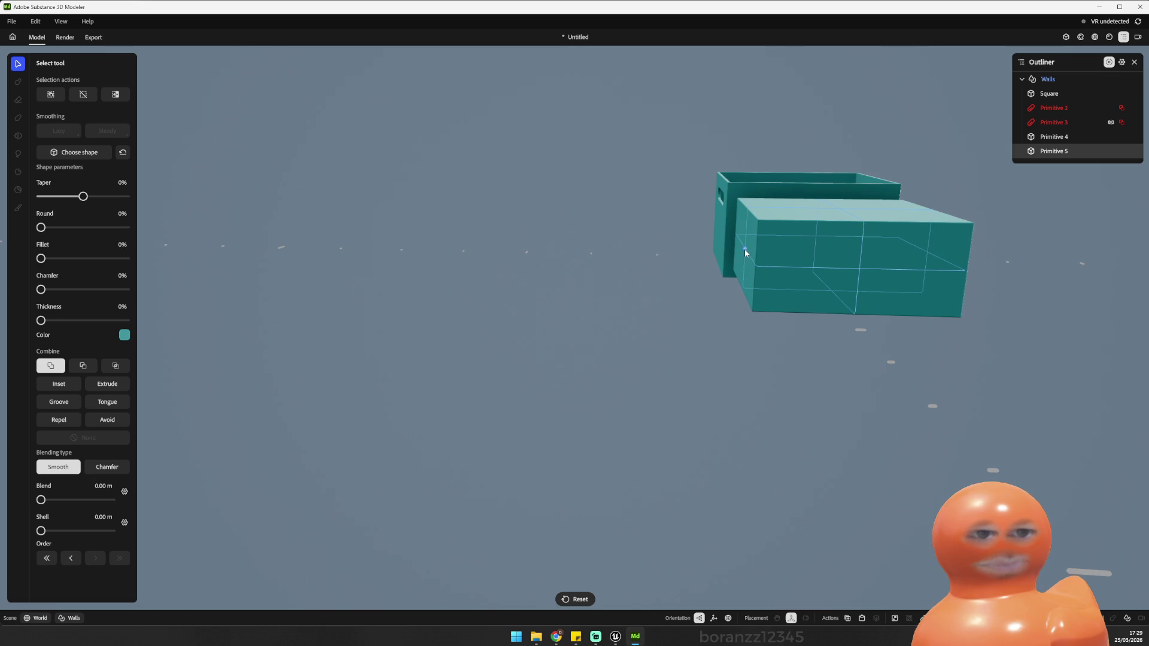
mouse_move(743, 250)
left_mouse_down()
mouse_move(636, 143)
mouse_move(631, 98)
mouse_move(565, 146)
mouse_move(889, 166)
mouse_move(849, 254)
mouse_move(842, 224)
left_mouse_up()
scroll(896, 247, "up", 3)
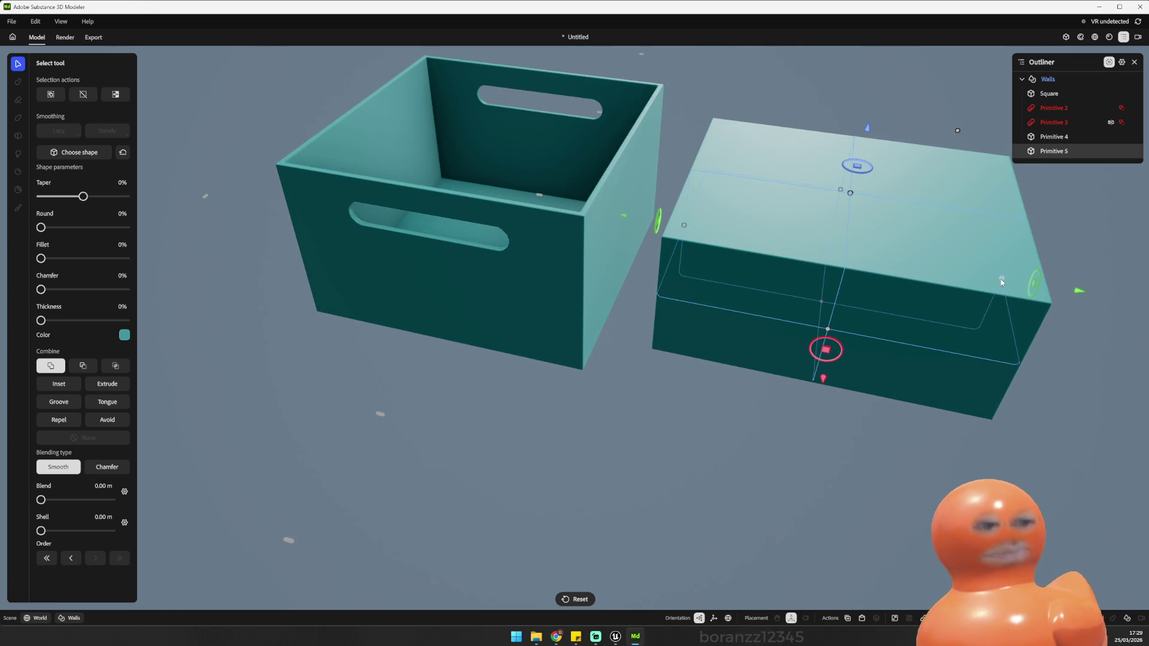
mouse_move(1001, 280)
left_mouse_down()
mouse_move(754, 254)
mouse_move(692, 240)
mouse_move(731, 232)
mouse_move(691, 231)
left_mouse_up()
mouse_move(821, 262)
left_mouse_down()
mouse_move(808, 213)
mouse_move(847, 218)
mouse_move(716, 231)
mouse_move(636, 222)
mouse_move(741, 295)
mouse_move(862, 281)
left_mouse_up()
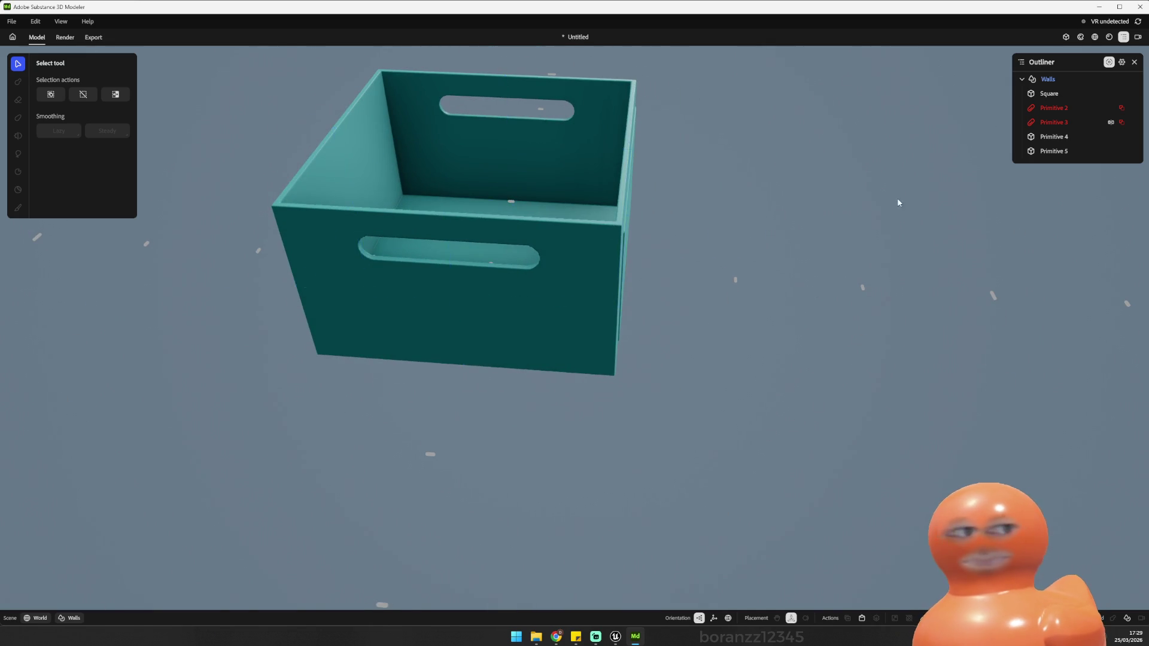
Step: Set Primitive 5's Combine mode to Subtract so it cuts into the end wall
left_click_drag(878, 205, 910, 197)
left_click(1071, 152)
left_click(83, 368)
mouse_move(642, 366)
left_mouse_down()
mouse_move(585, 290)
mouse_move(364, 254)
mouse_move(343, 295)
mouse_move(670, 289)
mouse_move(732, 358)
mouse_move(697, 228)
left_mouse_up()
left_click(670, 289)
left_click(685, 228)
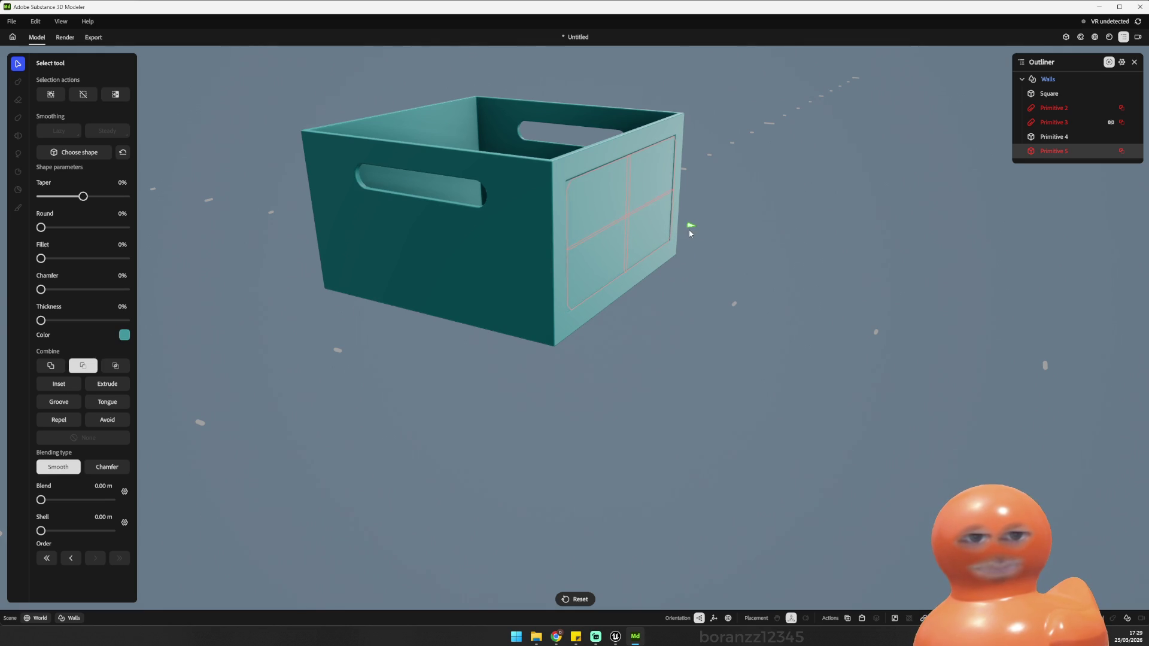
Step: Check the framed recess from a straight front view and reselect Primitive 5
mouse_move(697, 270)
left_mouse_down()
mouse_move(923, 311)
mouse_move(847, 139)
mouse_move(477, 185)
mouse_move(431, 305)
mouse_move(621, 305)
mouse_move(572, 340)
mouse_move(541, 285)
left_mouse_up()
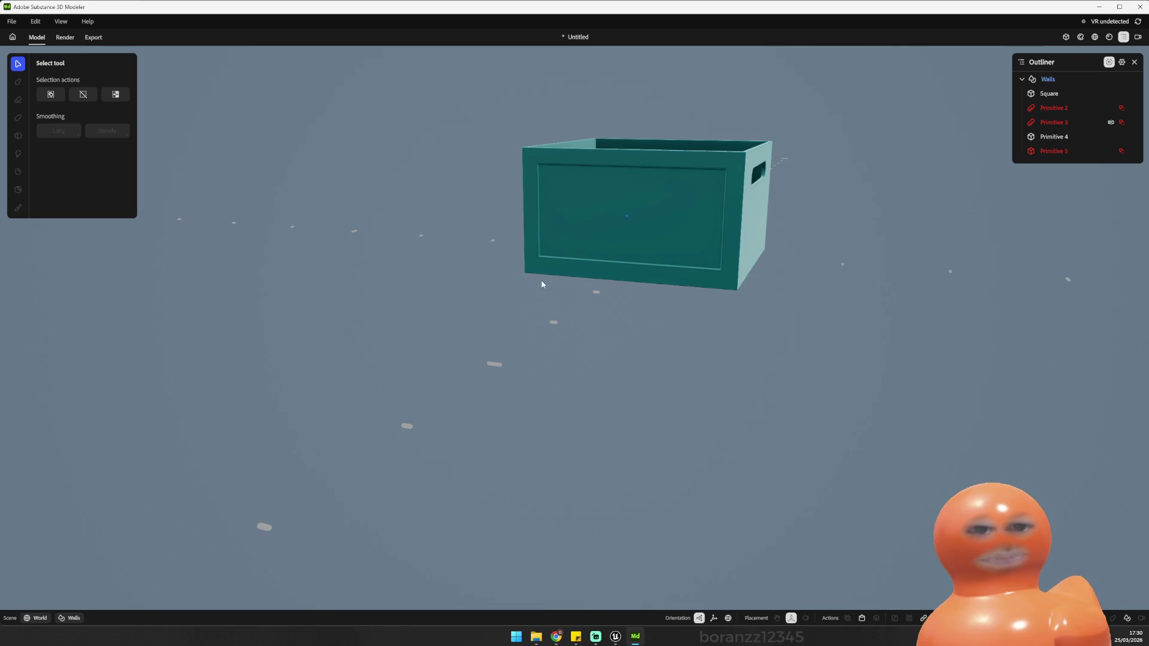
left_click(604, 263)
mouse_move(673, 289)
left_mouse_down()
mouse_move(636, 415)
mouse_move(612, 434)
mouse_move(646, 421)
mouse_move(1005, 425)
mouse_move(823, 385)
mouse_move(844, 357)
mouse_move(721, 383)
mouse_move(772, 382)
mouse_move(763, 388)
left_mouse_up()
left_click(878, 406)
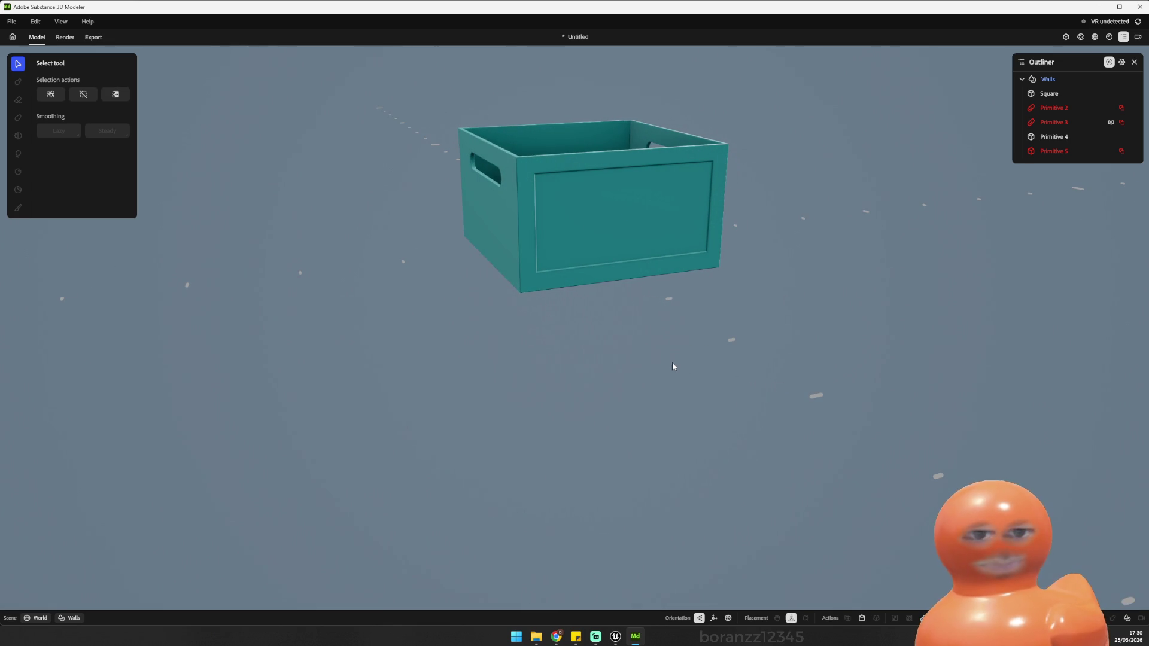
mouse_move(671, 359)
left_mouse_down()
mouse_move(620, 349)
mouse_move(636, 339)
mouse_move(525, 340)
left_mouse_up()
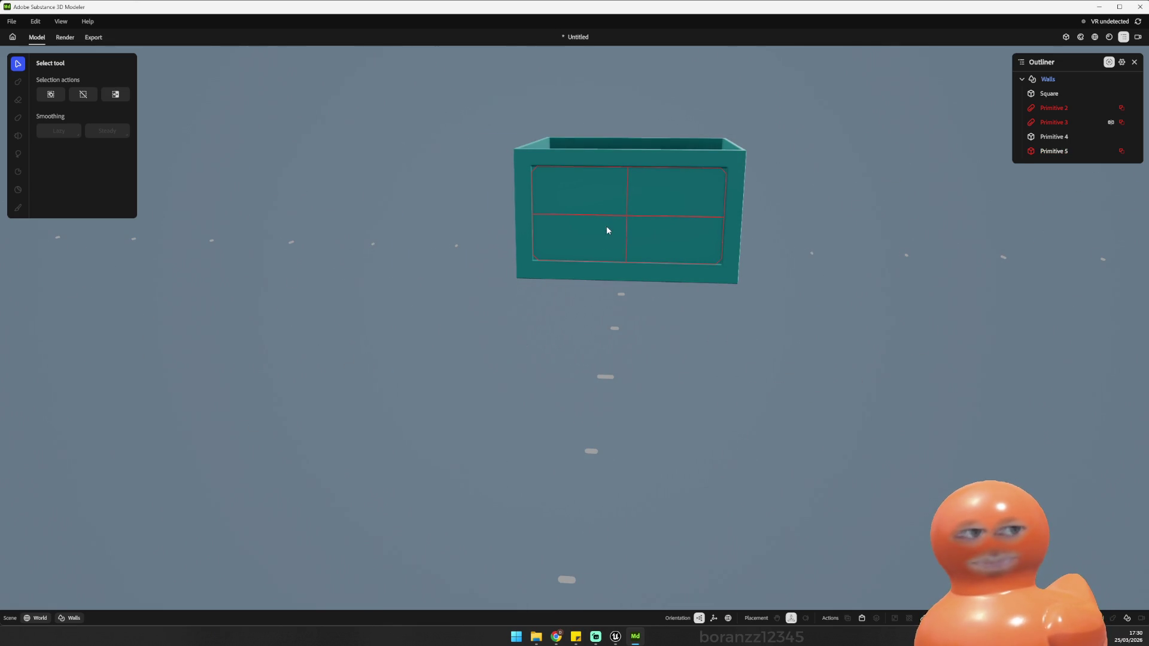
left_click(1044, 151)
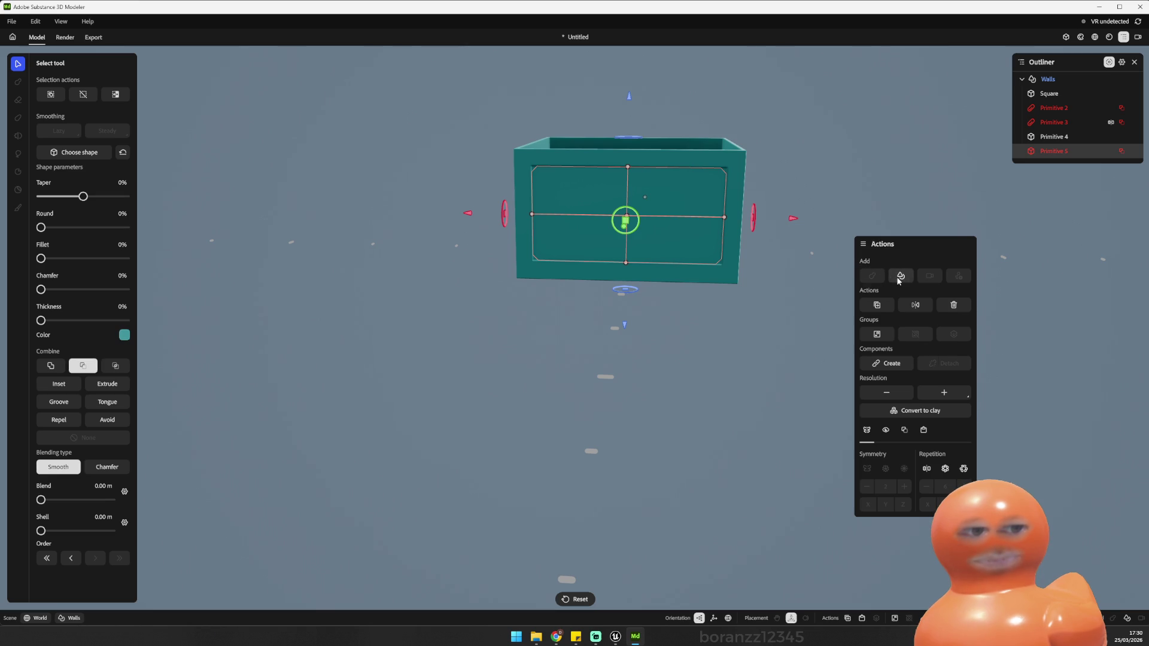
Step: Add another cuboid, Primitive 6, and shrink it into a narrow upright bar
left_click(897, 279)
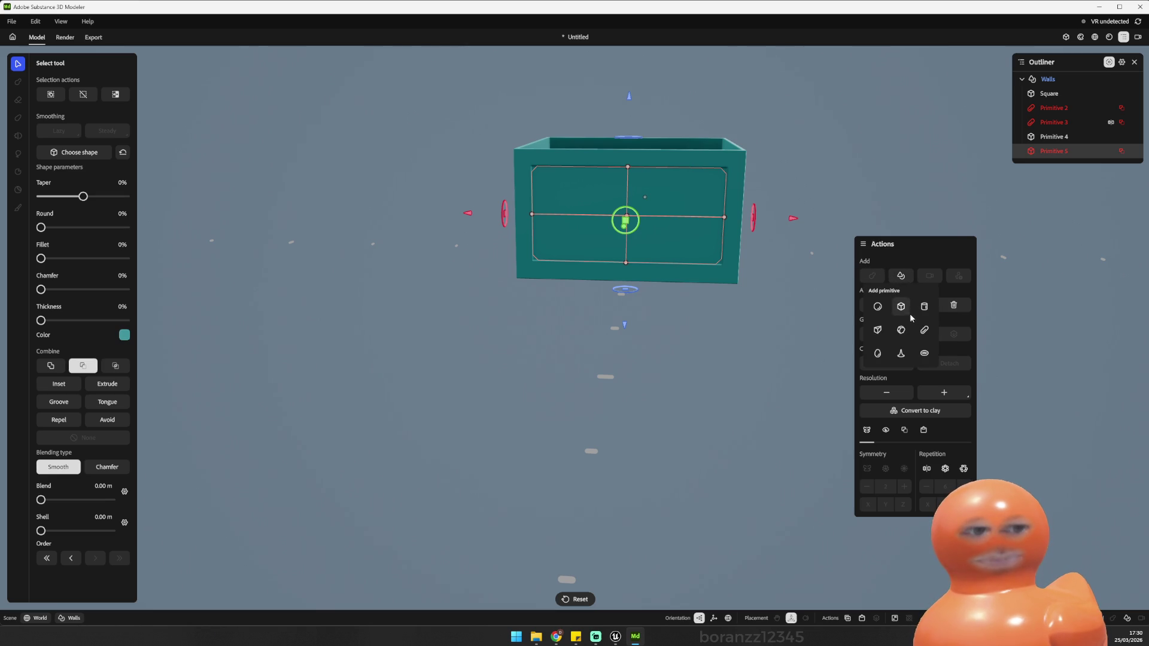
left_click(902, 307)
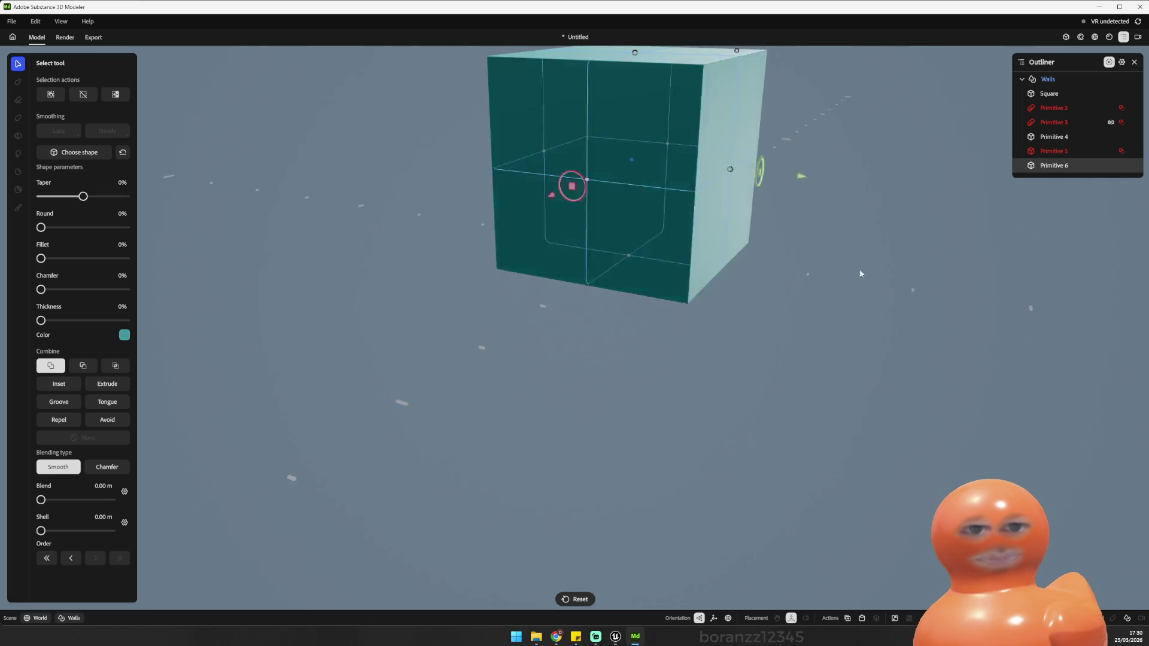
left_click_drag(572, 160, 979, 218)
left_click_drag(873, 61, 856, 200)
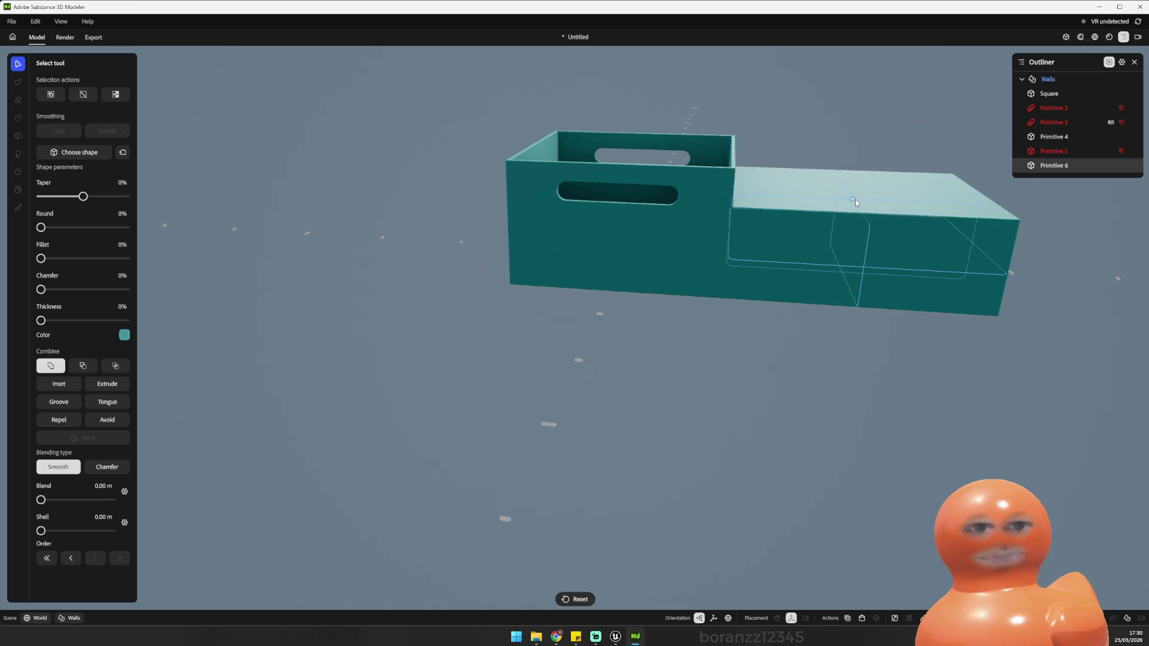
scroll(922, 249, "down", 5)
left_click_drag(781, 261, 741, 283)
scroll(872, 267, "up", 5)
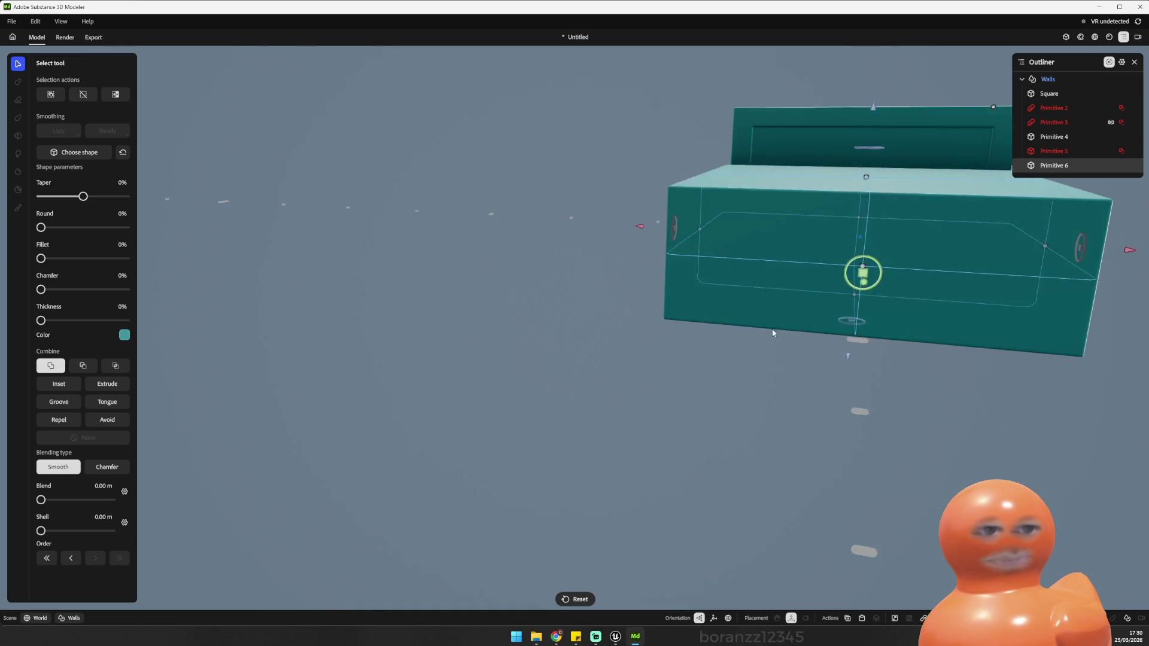
mouse_move(1042, 243)
left_mouse_down()
mouse_move(720, 249)
mouse_move(782, 236)
mouse_move(855, 246)
left_mouse_up()
left_click(763, 190)
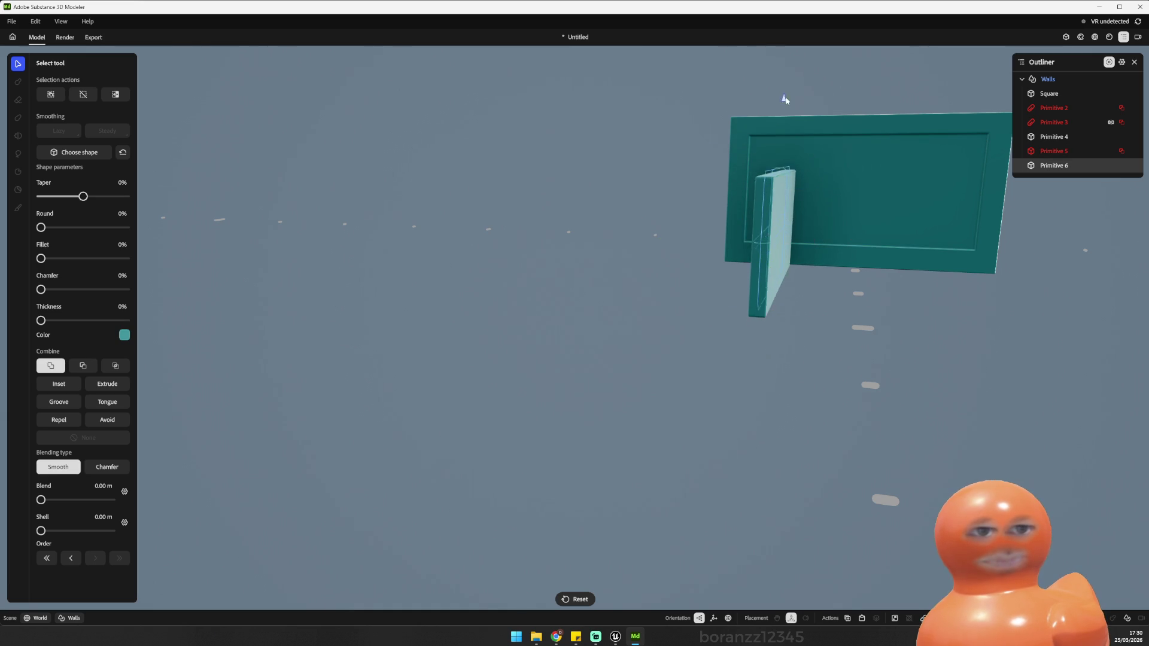
Step: Set Primitive 6 to Subtract so it cuts a vertical slot through the front panel
mouse_move(798, 60)
left_mouse_down()
mouse_move(862, 179)
mouse_move(810, 209)
mouse_move(710, 196)
mouse_move(623, 217)
mouse_move(641, 278)
mouse_move(838, 286)
mouse_move(897, 279)
mouse_move(972, 238)
mouse_move(574, 262)
left_mouse_up()
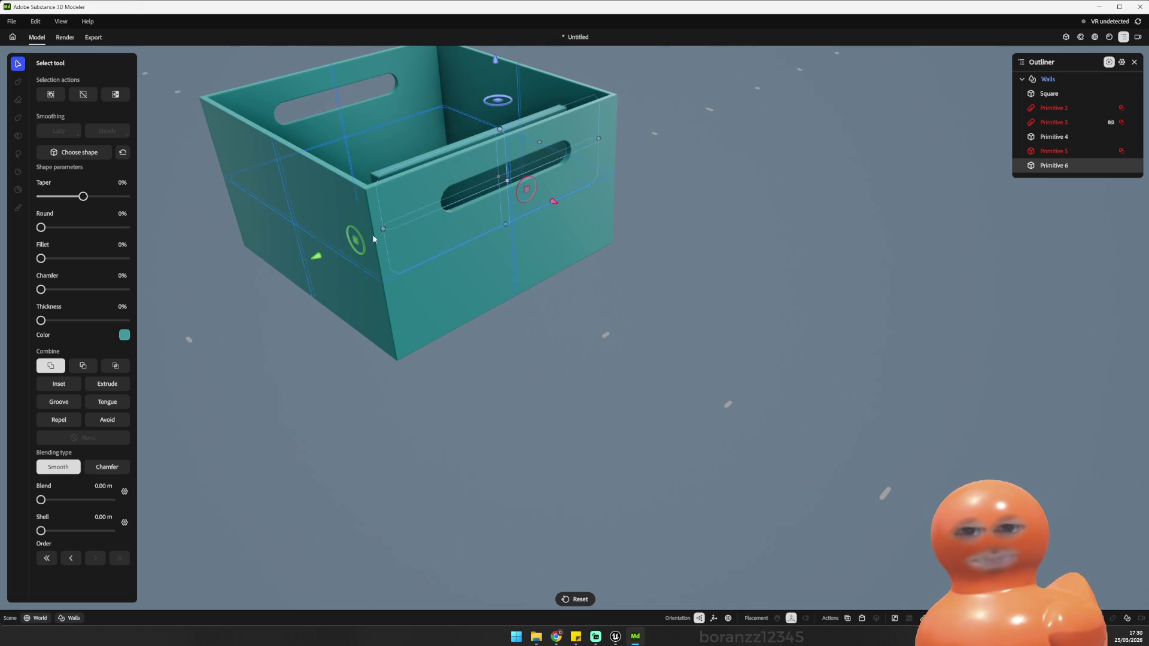
mouse_move(352, 251)
left_mouse_down()
mouse_move(295, 274)
mouse_move(641, 241)
mouse_move(403, 215)
mouse_move(390, 195)
left_mouse_up()
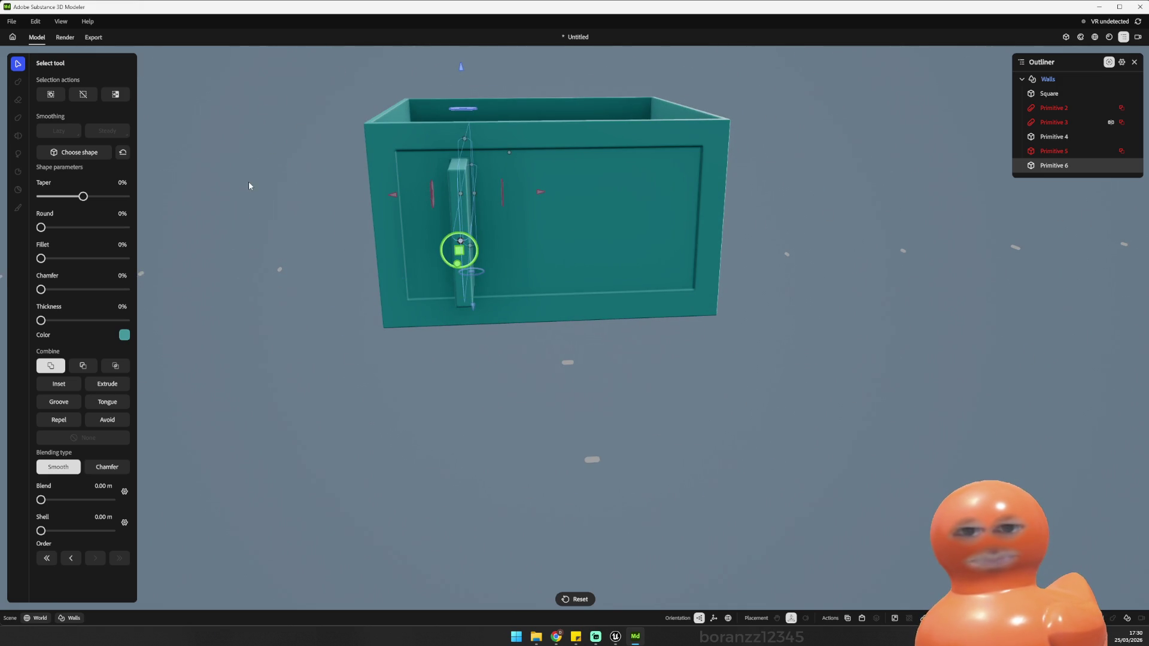
left_click(105, 365)
mouse_move(223, 371)
left_mouse_down()
mouse_move(311, 349)
mouse_move(429, 349)
mouse_move(275, 362)
mouse_move(252, 374)
mouse_move(274, 350)
mouse_move(377, 326)
mouse_move(690, 325)
mouse_move(503, 339)
mouse_move(294, 329)
left_mouse_up()
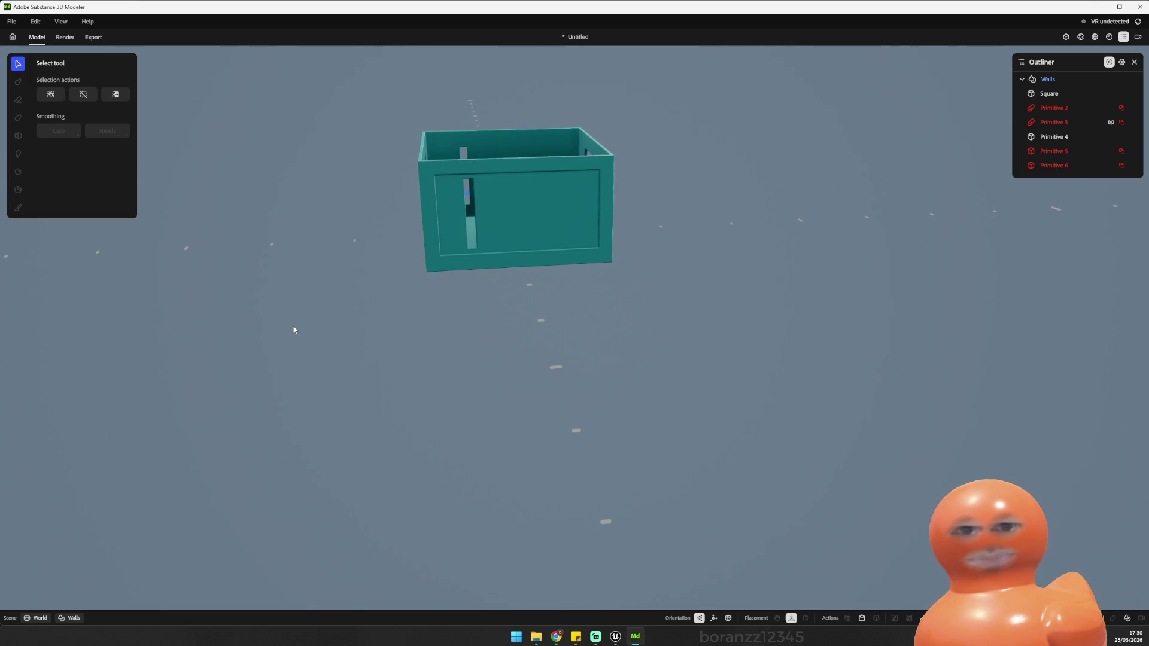
Step: Duplicate the Primitive 6 slot cutter, move the copy right, then undo the duplicate
left_click(1015, 167)
left_click_drag(472, 314, 438, 299)
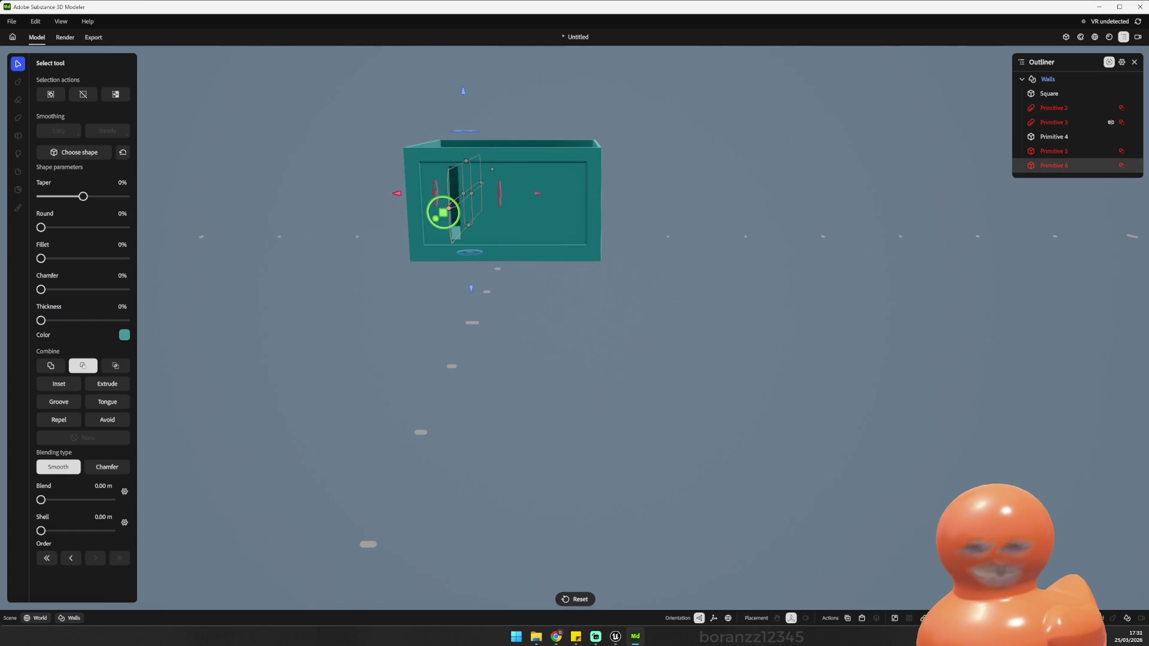
key("ctrl+d")
left_click_drag(443, 212, 552, 213)
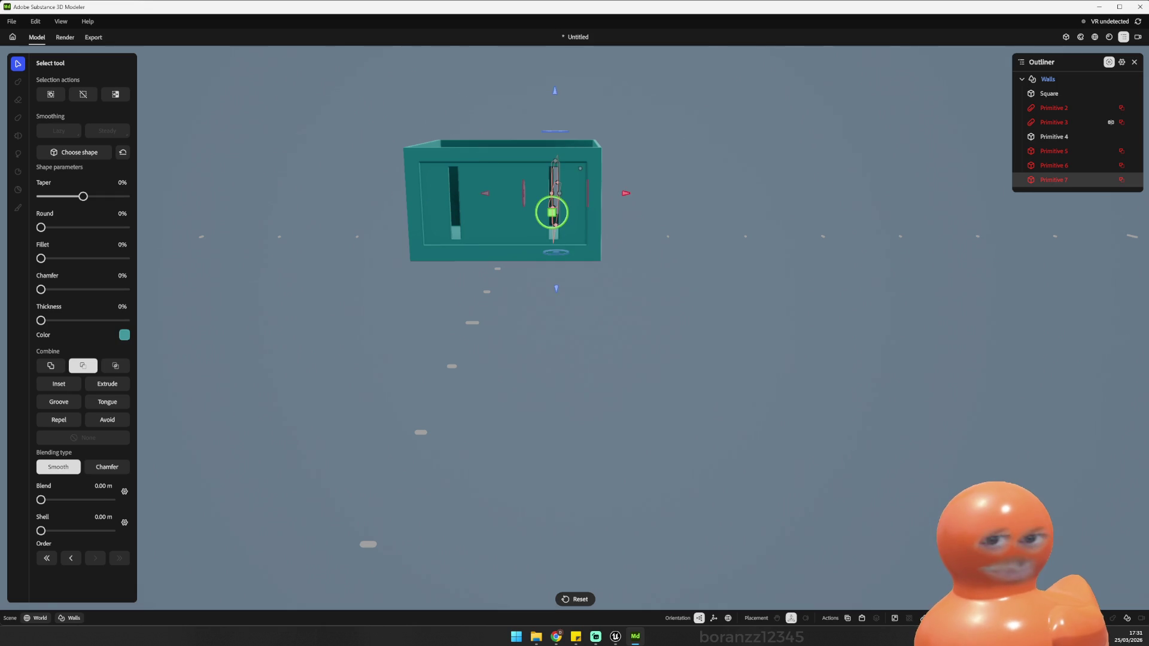
left_click(779, 486)
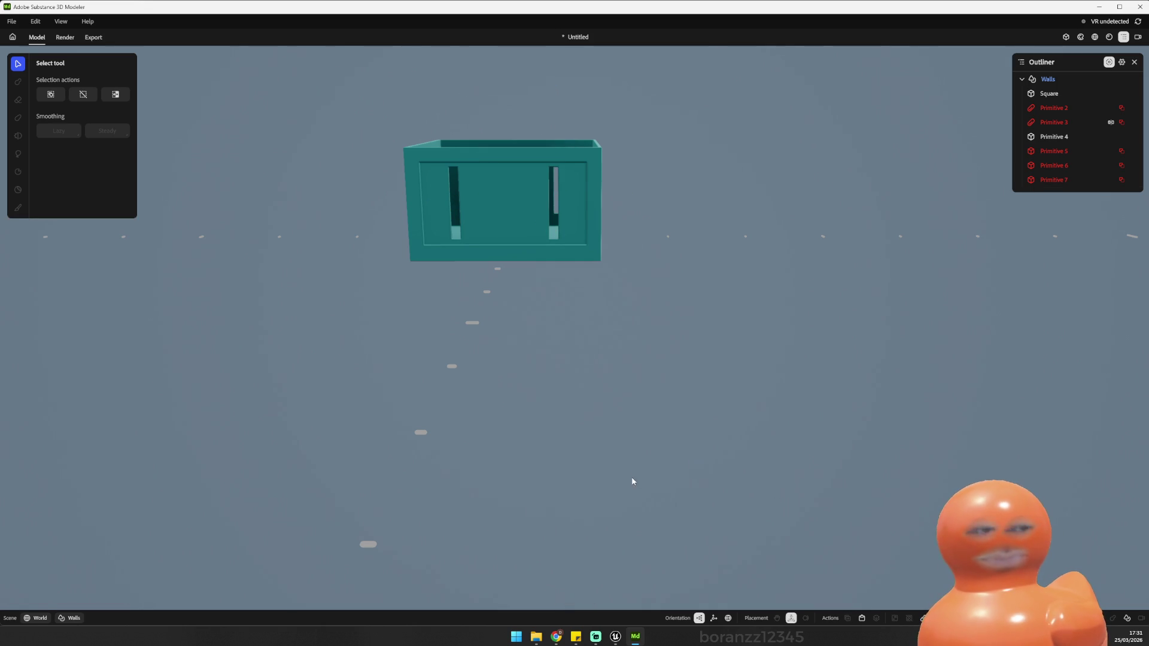
key("ctrl+z")
key("ctrl+z")
key("ctrl+z")
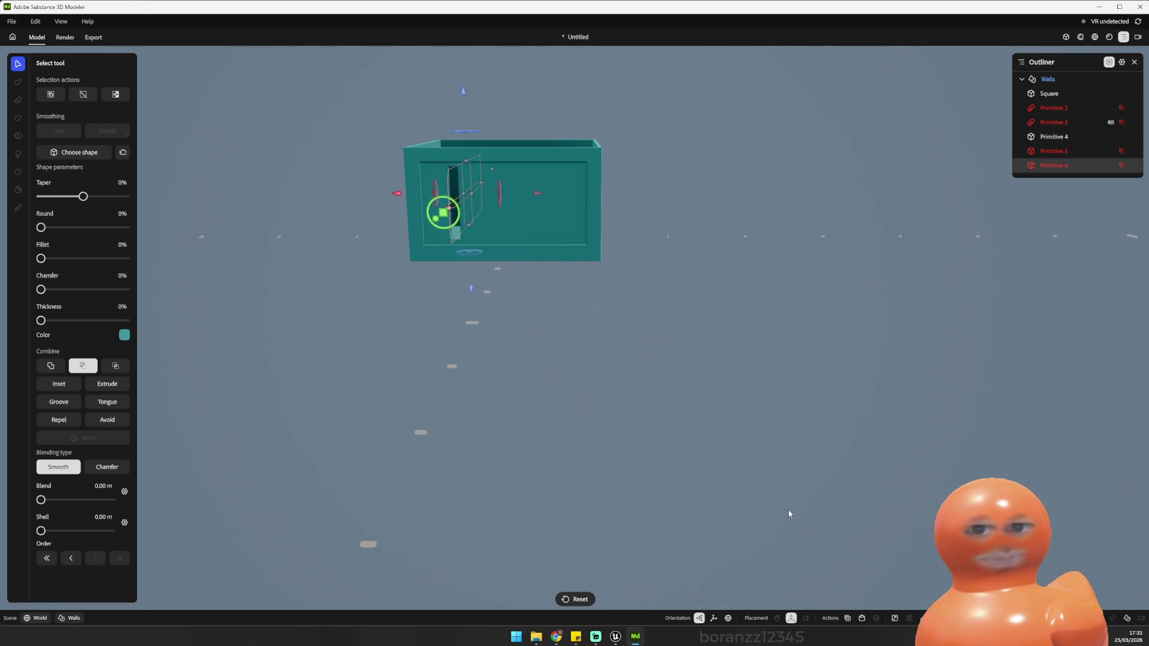
left_click(787, 511)
key("ctrl+z")
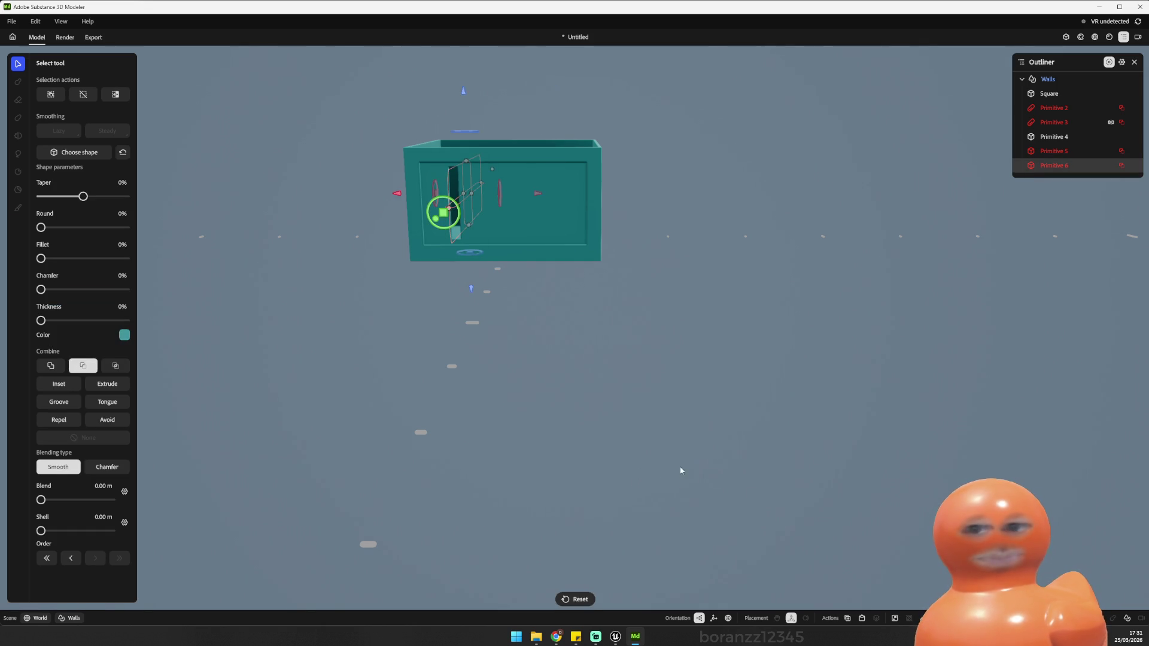
key("ctrl+z")
Step: Keep Primitive 6 subtracting on the left side and view the crate's resulting slot
left_click(82, 365)
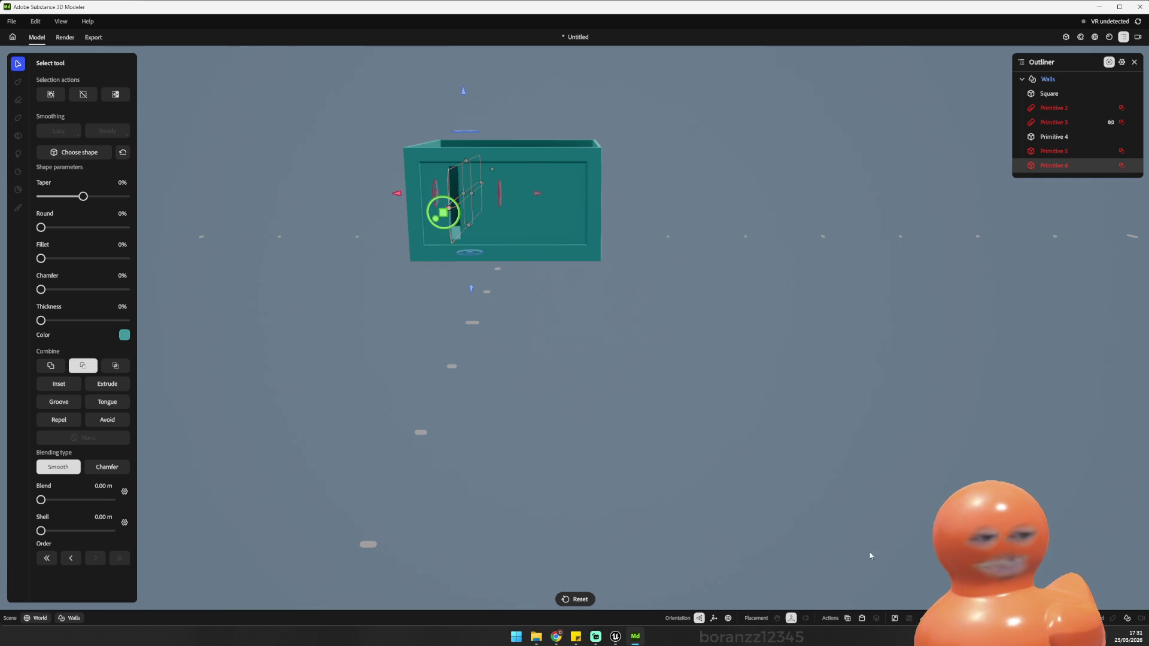
key("ctrl+z")
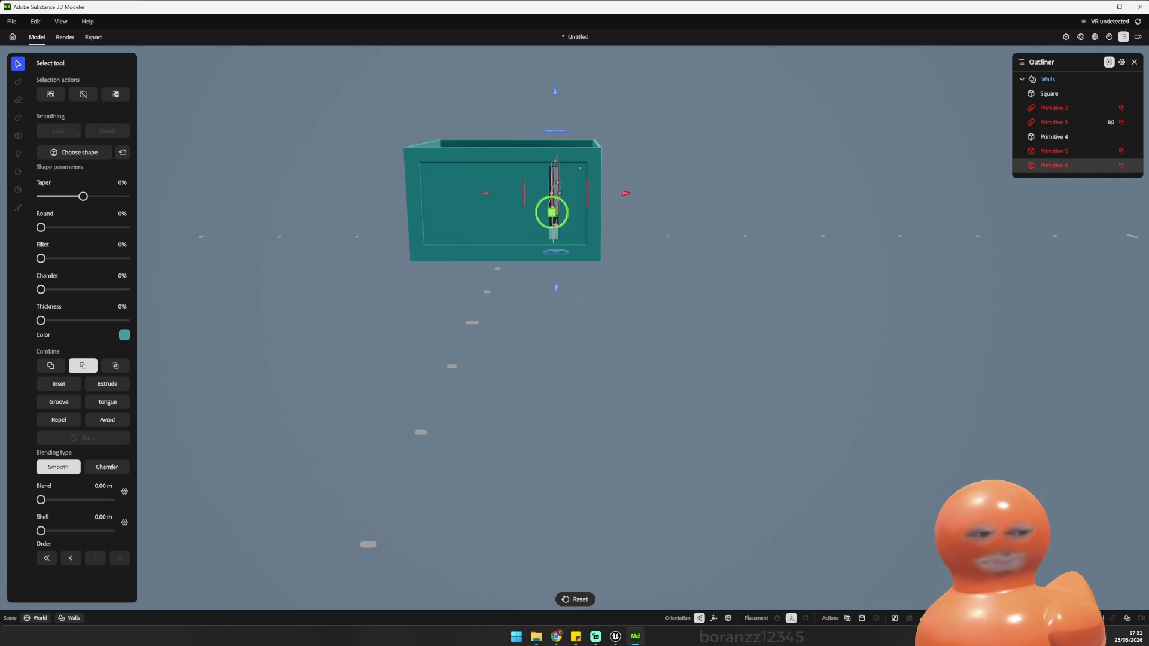
key("ctrl+z")
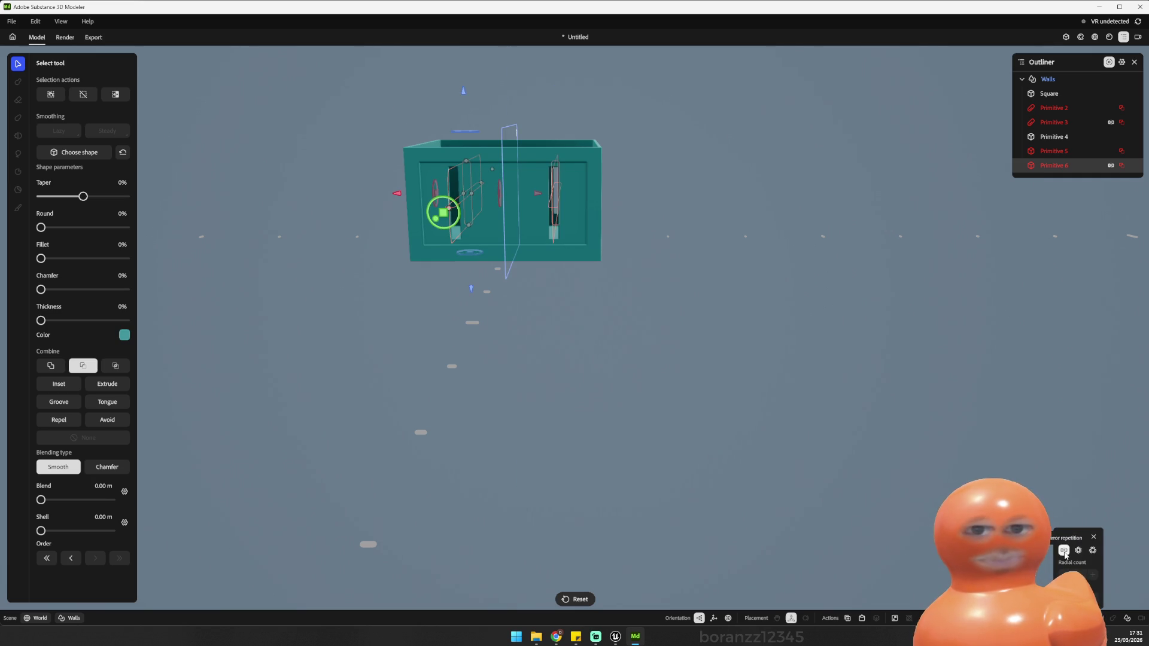
left_click(616, 422)
mouse_move(615, 423)
left_mouse_down()
mouse_move(681, 482)
mouse_move(527, 484)
mouse_move(565, 459)
mouse_move(634, 454)
mouse_move(619, 410)
mouse_move(857, 386)
mouse_move(587, 426)
mouse_move(654, 423)
mouse_move(595, 377)
mouse_move(575, 377)
mouse_move(721, 385)
mouse_move(785, 459)
mouse_move(506, 441)
mouse_move(369, 418)
mouse_move(622, 430)
mouse_move(639, 361)
mouse_move(877, 357)
mouse_move(988, 387)
mouse_move(601, 405)
left_mouse_up()
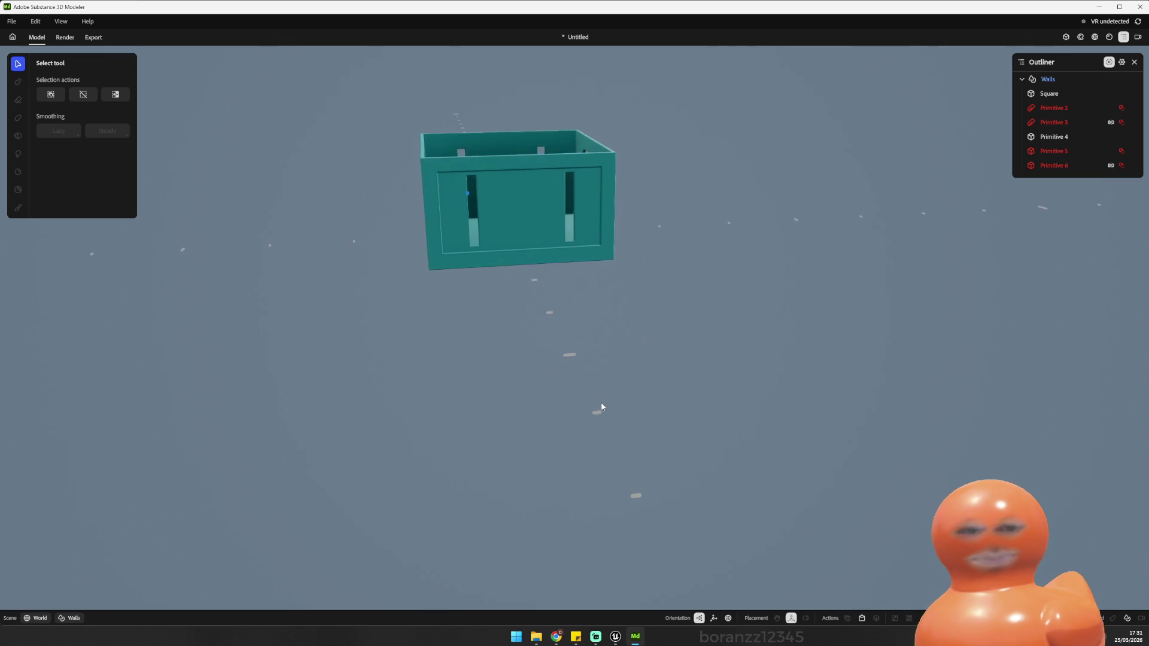
mouse_move(476, 236)
left_mouse_down()
mouse_move(390, 364)
mouse_move(249, 349)
mouse_move(380, 362)
mouse_move(512, 355)
mouse_move(465, 241)
mouse_move(473, 257)
mouse_move(422, 260)
mouse_move(423, 275)
mouse_move(464, 297)
mouse_move(659, 318)
mouse_move(361, 302)
mouse_move(231, 284)
mouse_move(179, 259)
mouse_move(333, 259)
mouse_move(567, 285)
mouse_move(487, 306)
mouse_move(512, 378)
mouse_move(645, 309)
left_mouse_up()
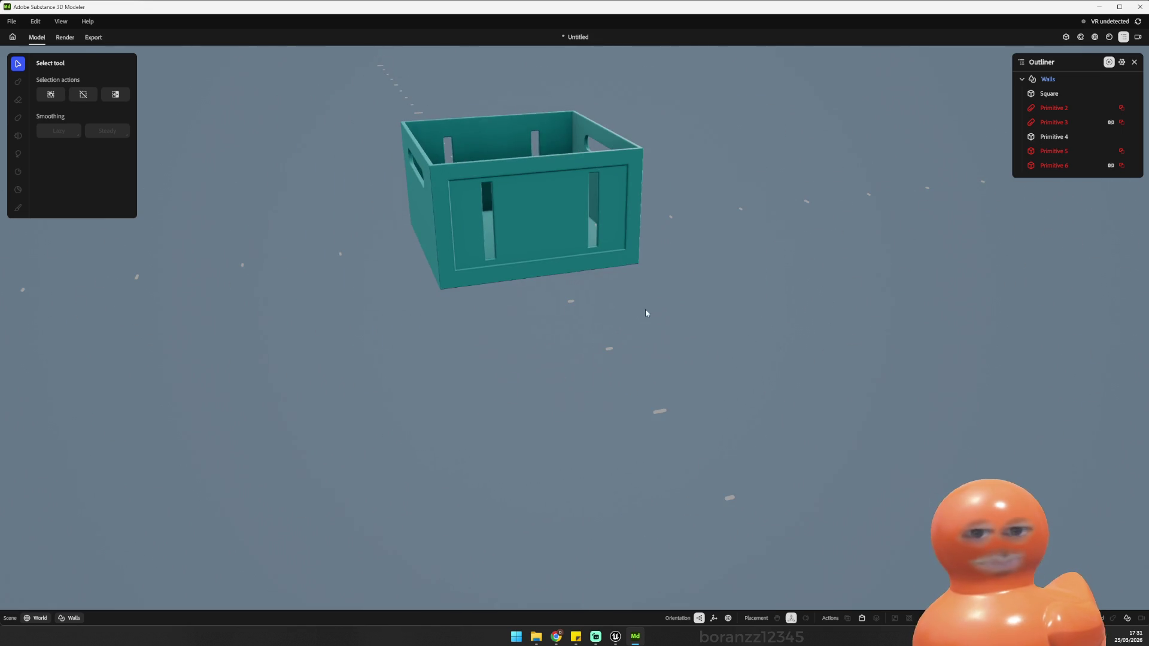
Step: Set Primitive 6's repetition to Mirror, giving a matching second slot
left_click(1054, 166)
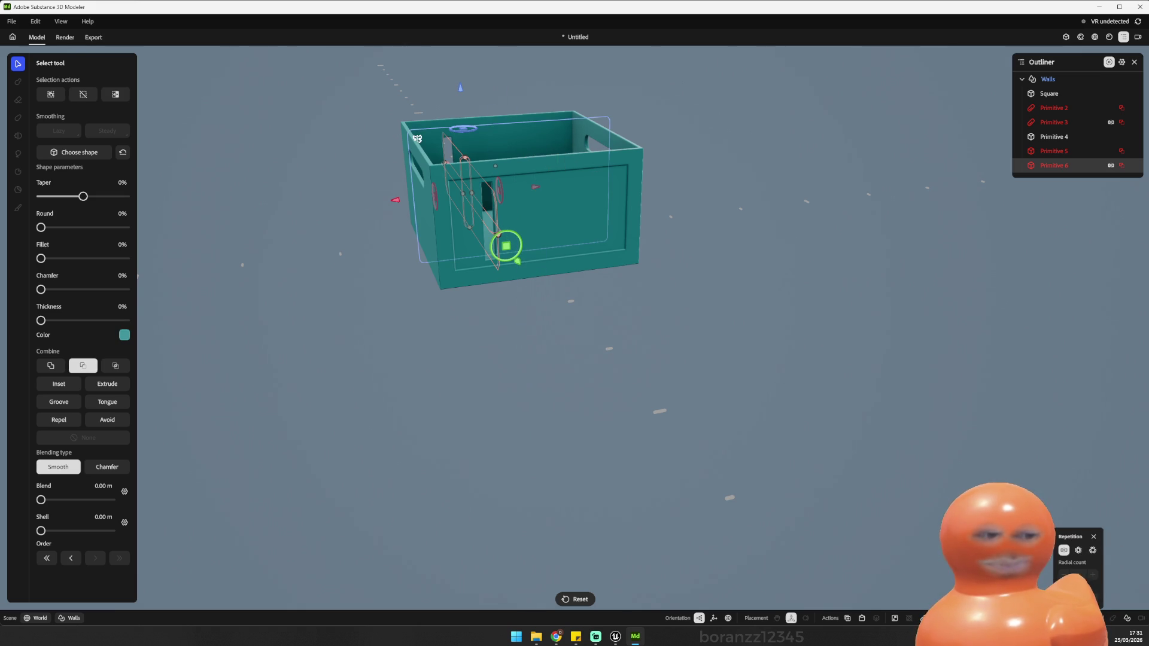
left_click(1081, 553)
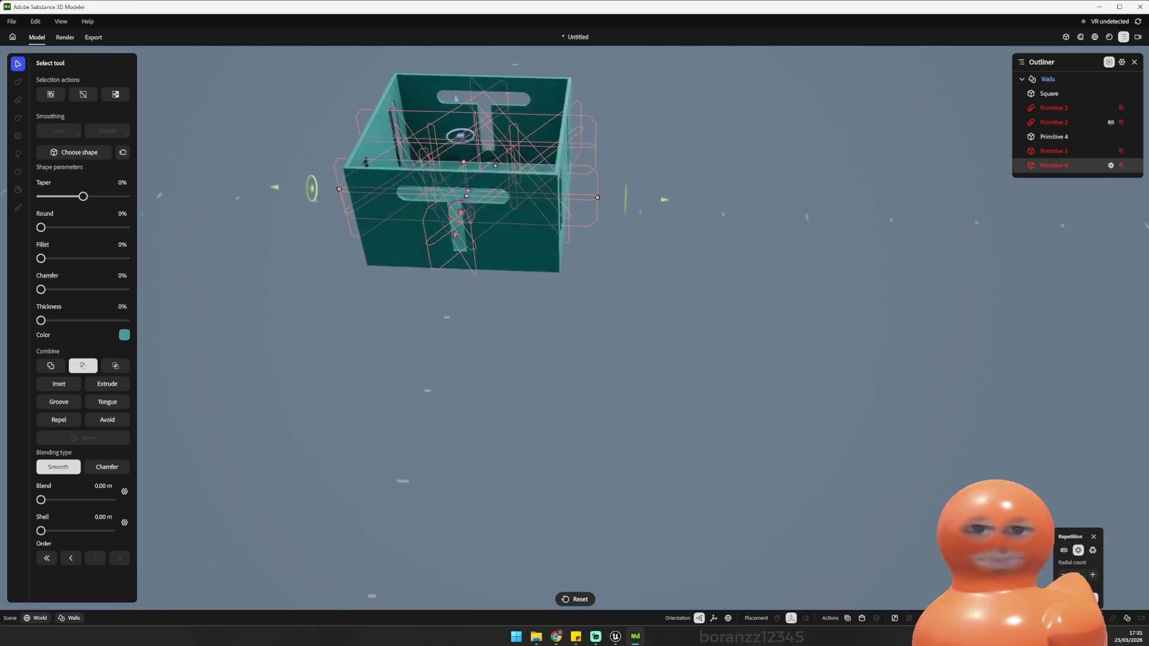
mouse_move(835, 483)
left_mouse_down()
mouse_move(635, 441)
mouse_move(369, 417)
mouse_move(395, 470)
mouse_move(720, 504)
left_mouse_up()
left_click(1093, 551)
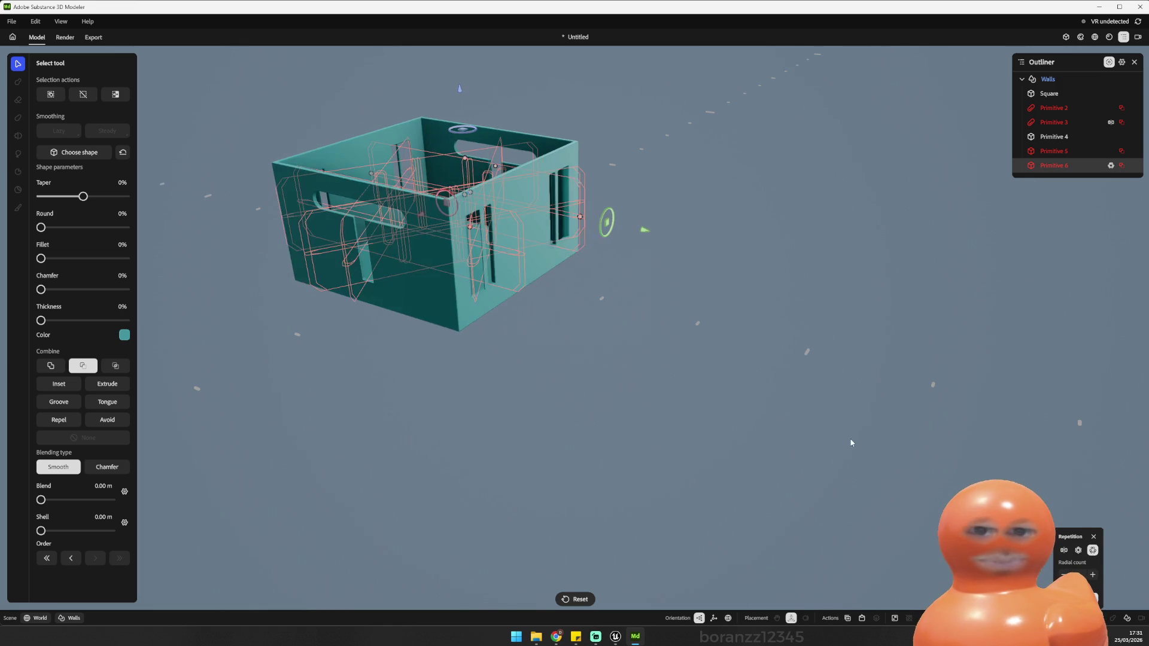
left_click(1064, 551)
mouse_move(1018, 521)
left_mouse_down()
mouse_move(913, 495)
mouse_move(685, 475)
mouse_move(873, 486)
mouse_move(556, 455)
mouse_move(1098, 416)
mouse_move(852, 329)
mouse_move(782, 359)
mouse_move(885, 344)
mouse_move(737, 343)
mouse_move(950, 339)
mouse_move(950, 394)
mouse_move(885, 400)
mouse_move(764, 317)
mouse_move(864, 329)
left_mouse_up()
left_click(873, 486)
mouse_move(215, 337)
left_mouse_down()
mouse_move(387, 334)
mouse_move(487, 351)
mouse_move(392, 353)
mouse_move(325, 374)
mouse_move(280, 365)
mouse_move(333, 350)
mouse_move(352, 358)
left_mouse_up()
scroll(455, 350, "up", 3)
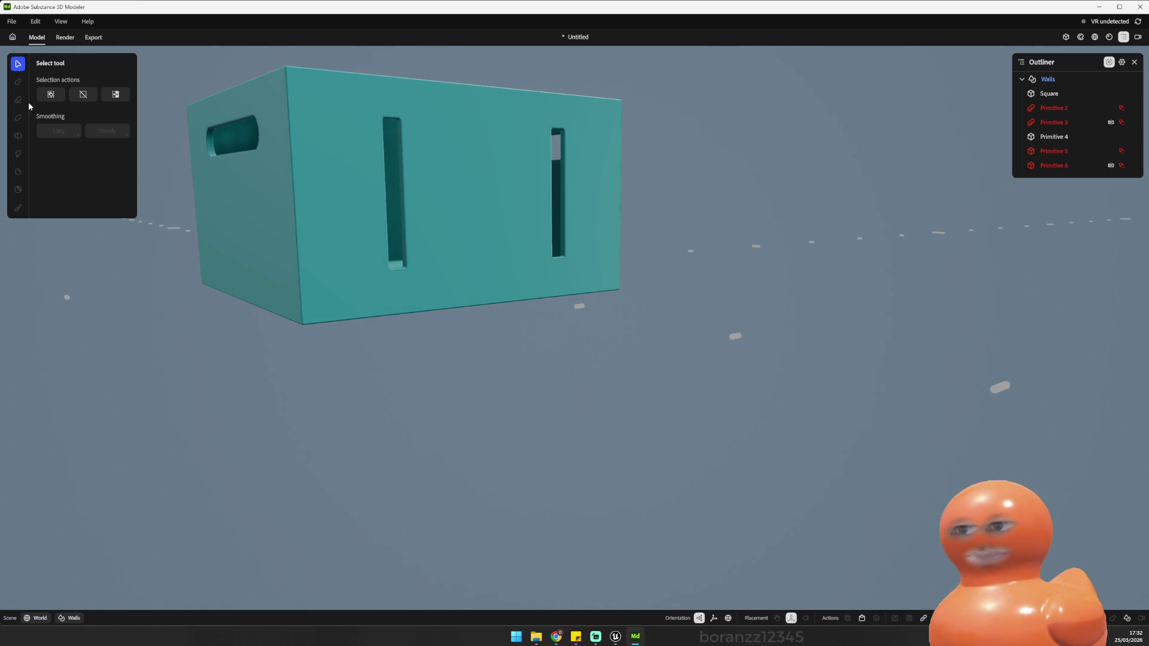
left_click_drag(182, 181, 124, 131)
mouse_move(23, 82)
left_mouse_down()
mouse_move(359, 144)
mouse_move(398, 143)
mouse_move(389, 128)
mouse_move(523, 210)
mouse_move(462, 298)
mouse_move(551, 326)
mouse_move(397, 299)
mouse_move(132, 212)
mouse_move(502, 239)
mouse_move(414, 290)
left_mouse_up()
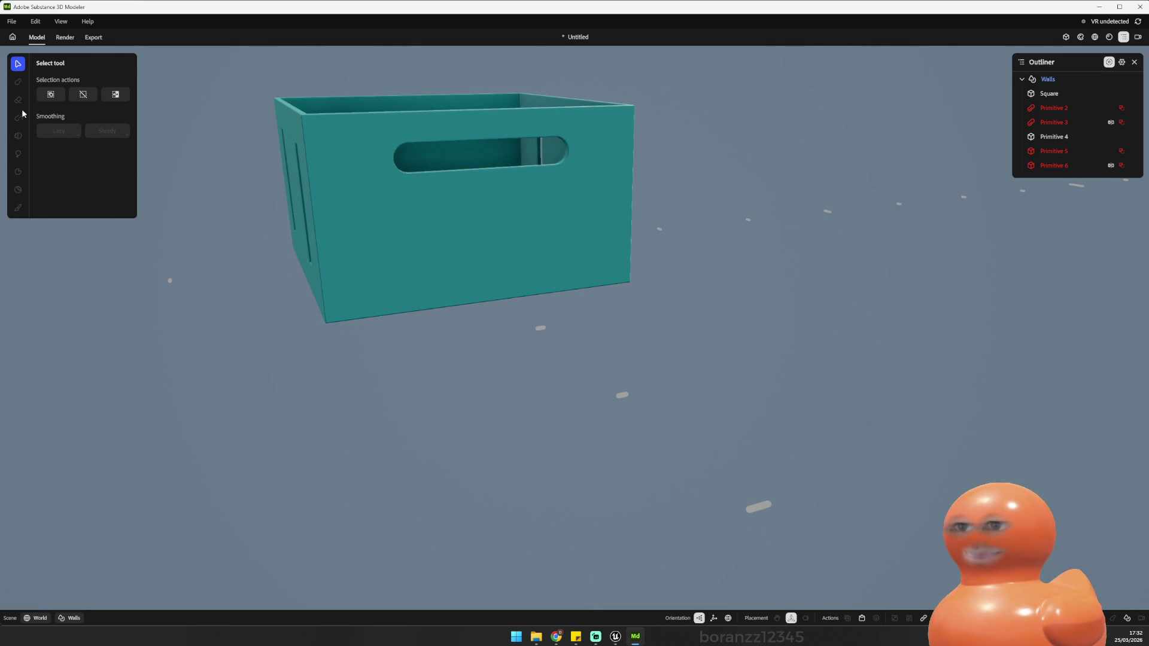
left_click(486, 219)
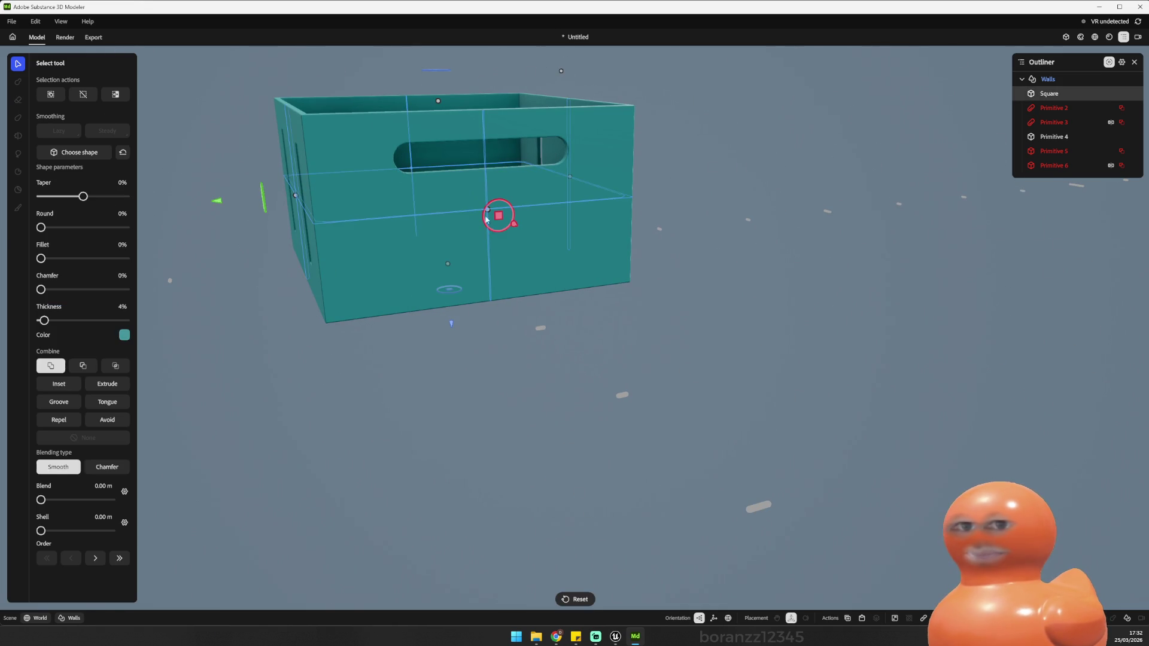
Step: Add a prism primitive, Primitive 7, and position the wedge under the crate
right_click(871, 189)
mouse_move(914, 232)
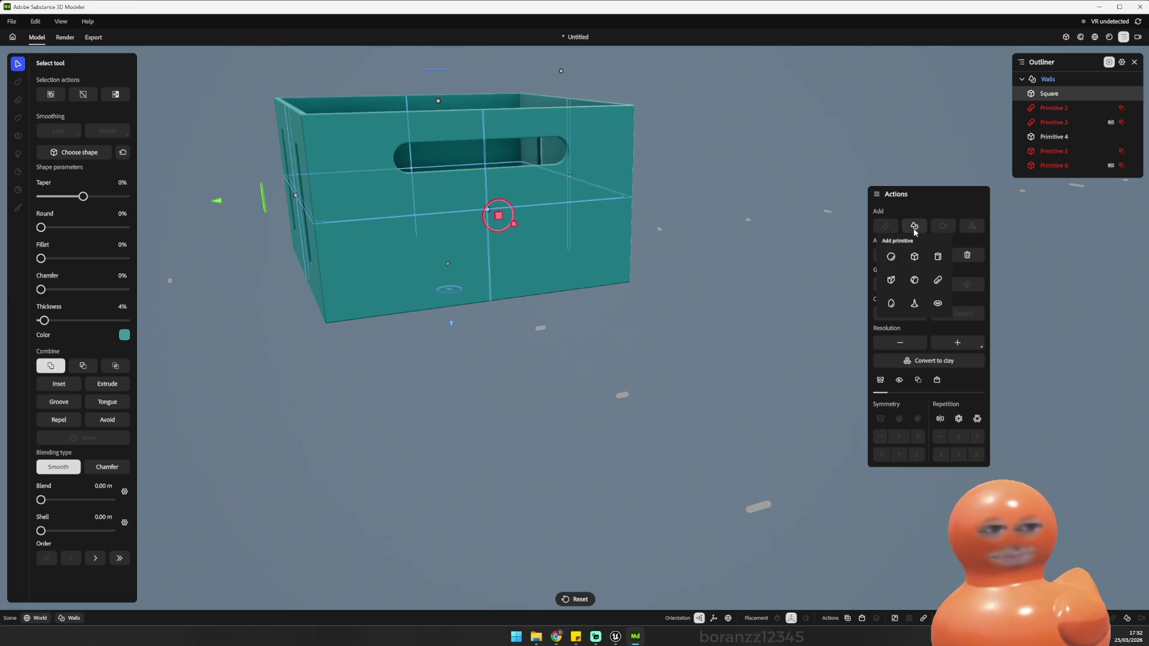
left_click(895, 282)
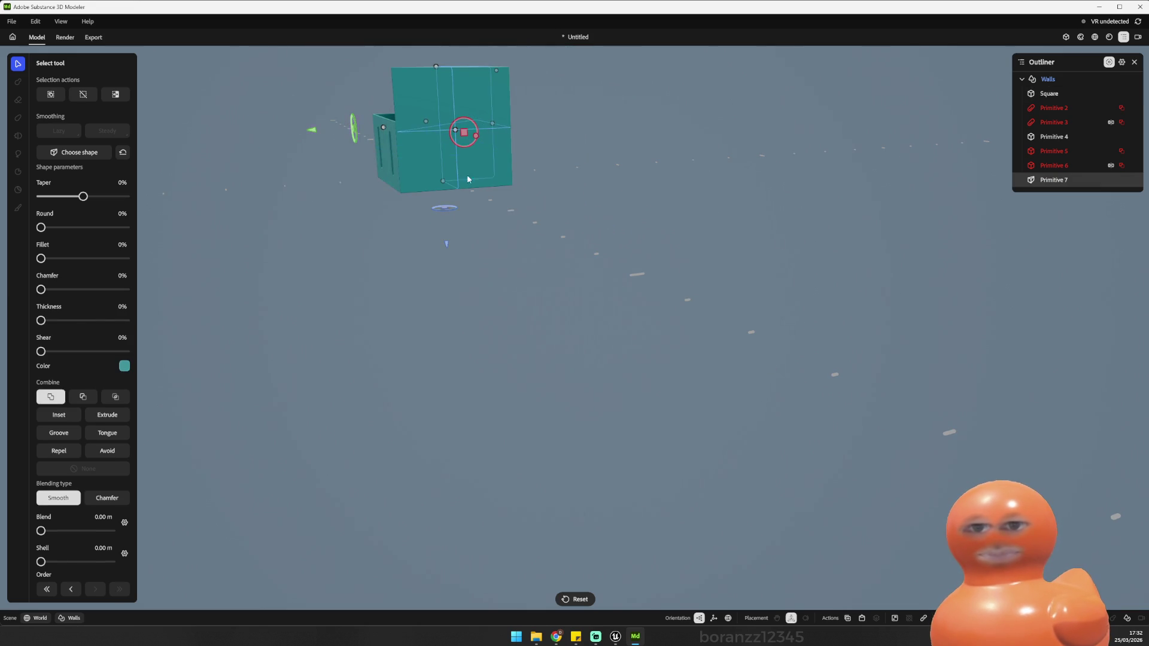
mouse_move(575, 174)
left_mouse_down()
mouse_move(647, 177)
mouse_move(654, 211)
mouse_move(521, 127)
left_mouse_up()
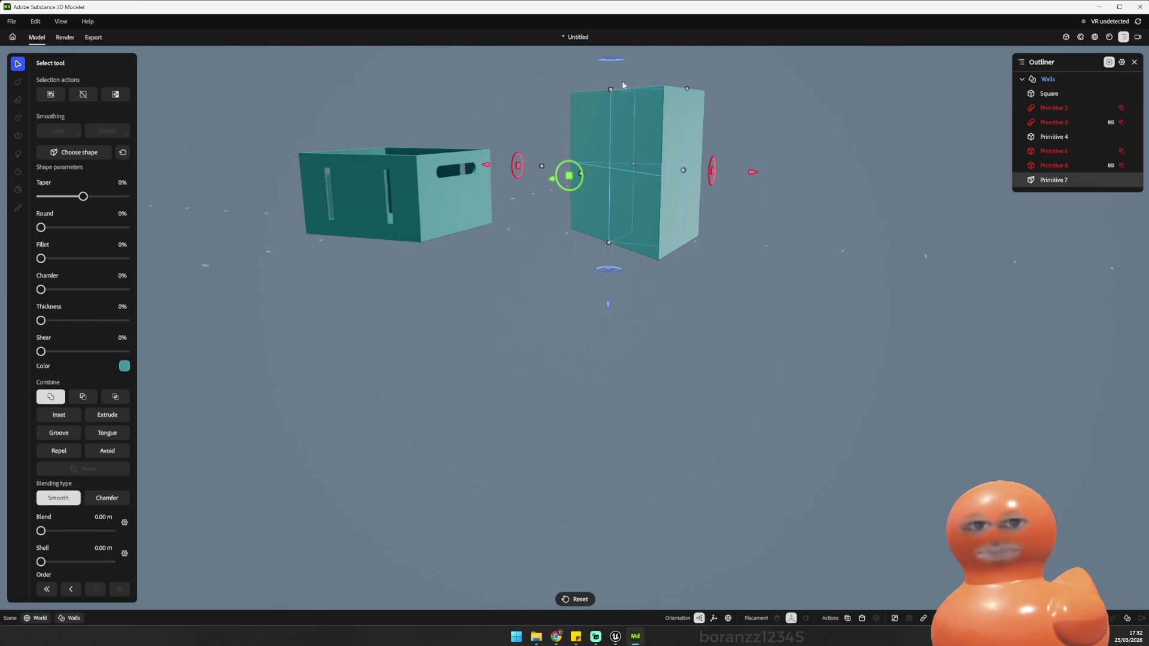
mouse_move(582, 164)
left_mouse_down()
mouse_move(643, 205)
mouse_move(604, 106)
mouse_move(614, 77)
mouse_move(611, 229)
left_mouse_up()
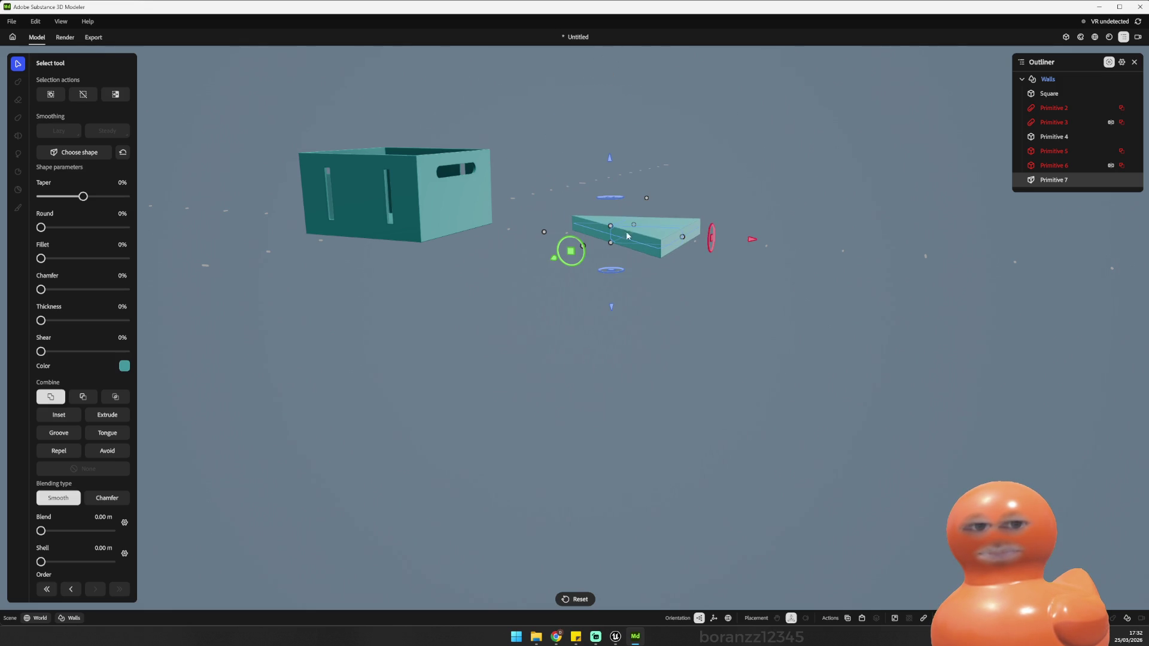
left_click_drag(714, 160, 644, 250)
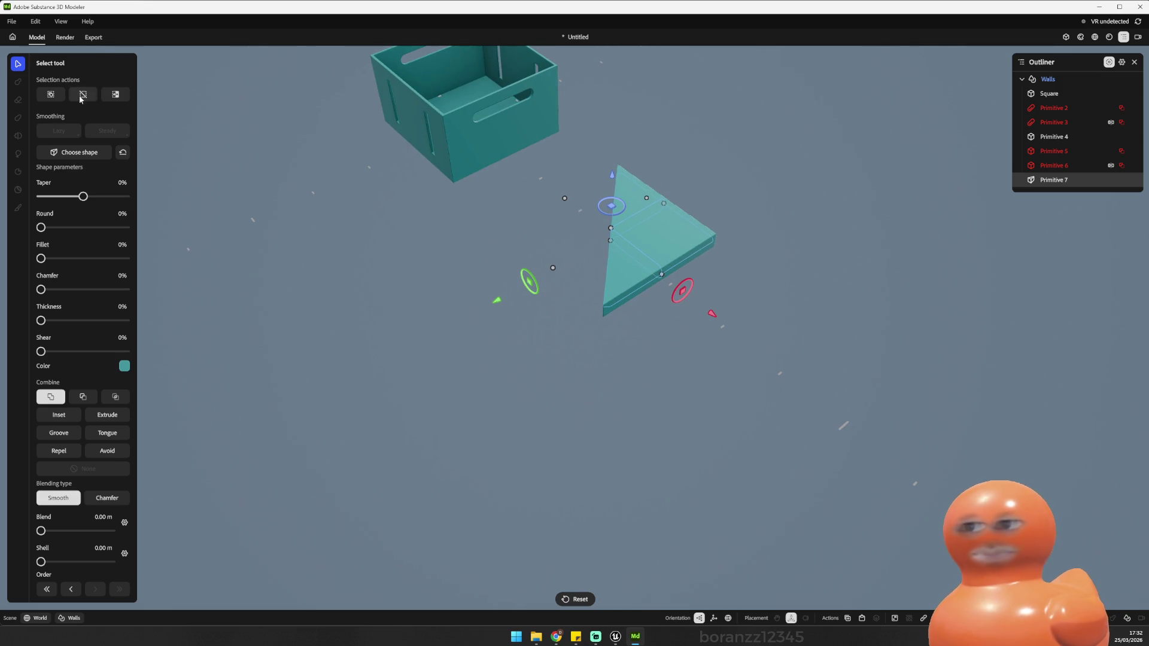
mouse_move(712, 318)
left_mouse_down()
mouse_move(562, 254)
mouse_move(620, 128)
mouse_move(573, 158)
left_mouse_up()
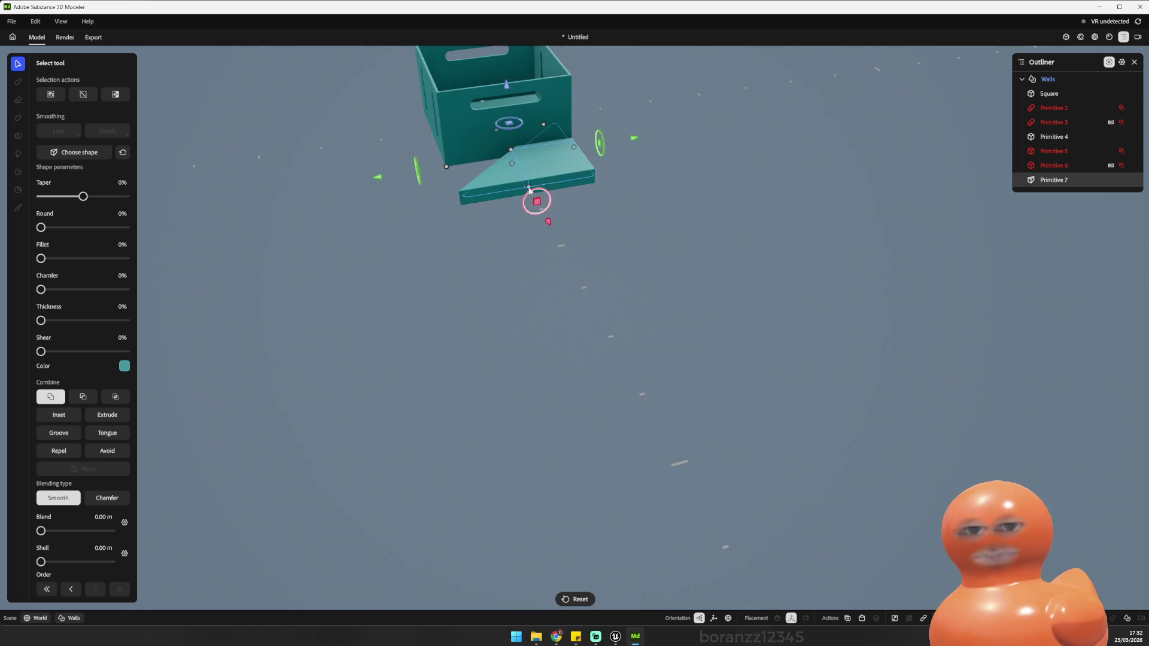
mouse_move(379, 179)
left_mouse_down()
mouse_move(248, 200)
mouse_move(263, 203)
left_mouse_up()
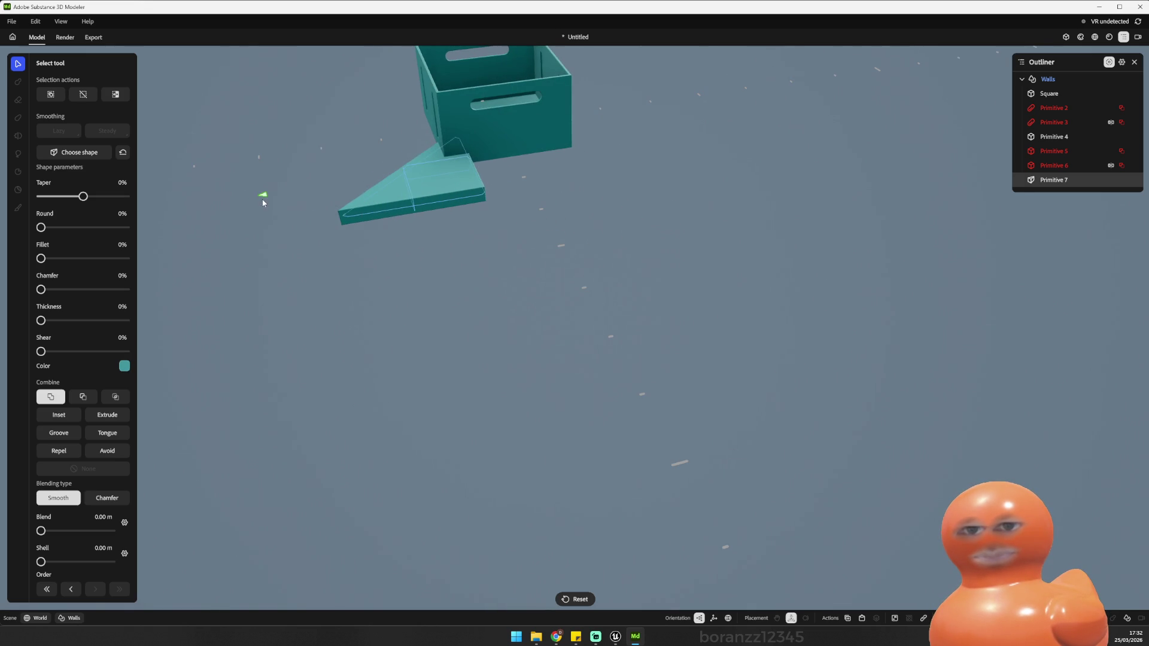
left_click_drag(390, 96, 279, 180)
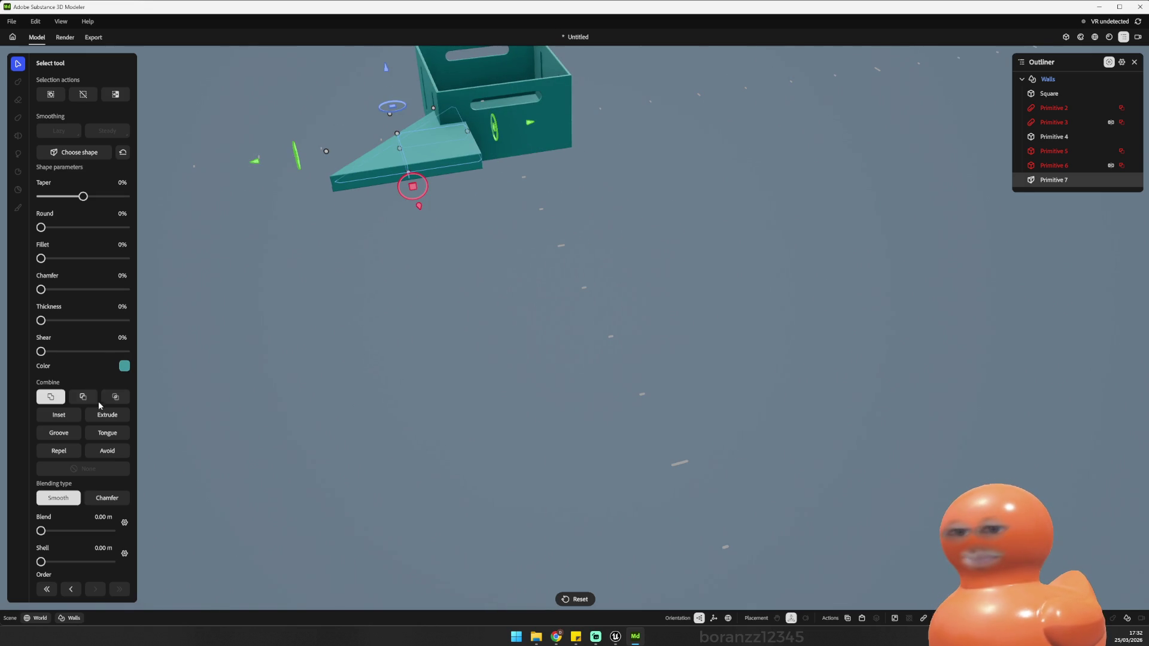
Step: Set the wedge to Subtract and tilt it about the green and red axes
left_click(82, 397)
mouse_move(288, 240)
left_mouse_down()
mouse_move(354, 199)
mouse_move(458, 192)
mouse_move(530, 256)
left_mouse_up()
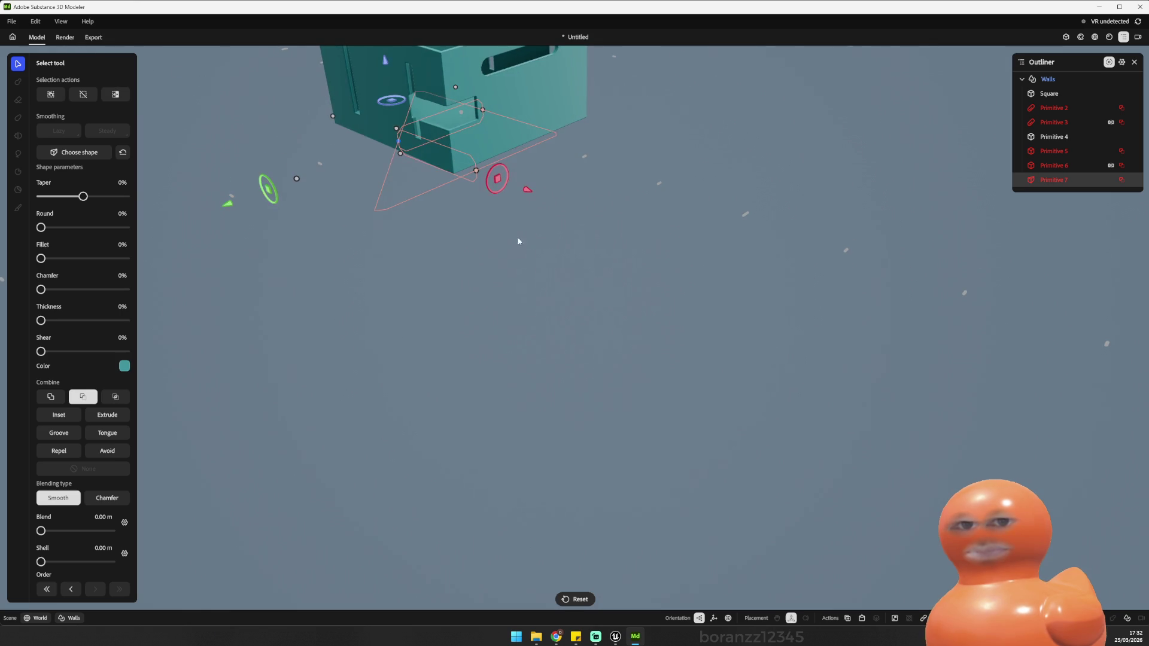
left_click_drag(529, 191, 569, 220)
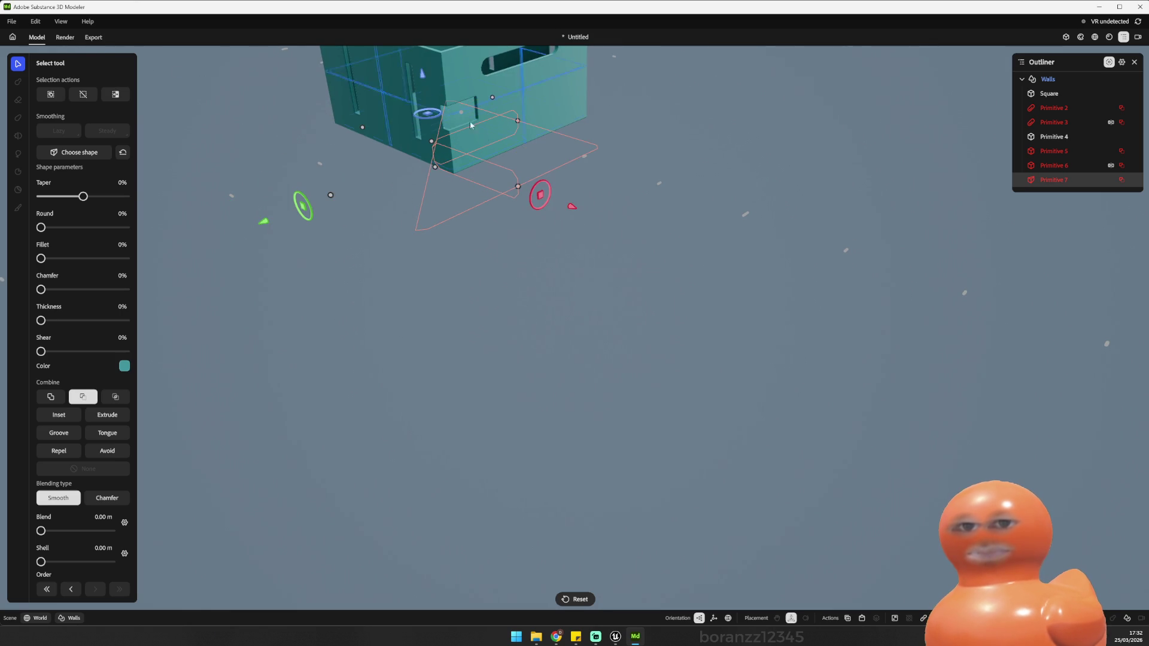
left_click_drag(518, 256, 497, 226)
left_click_drag(311, 203, 316, 200)
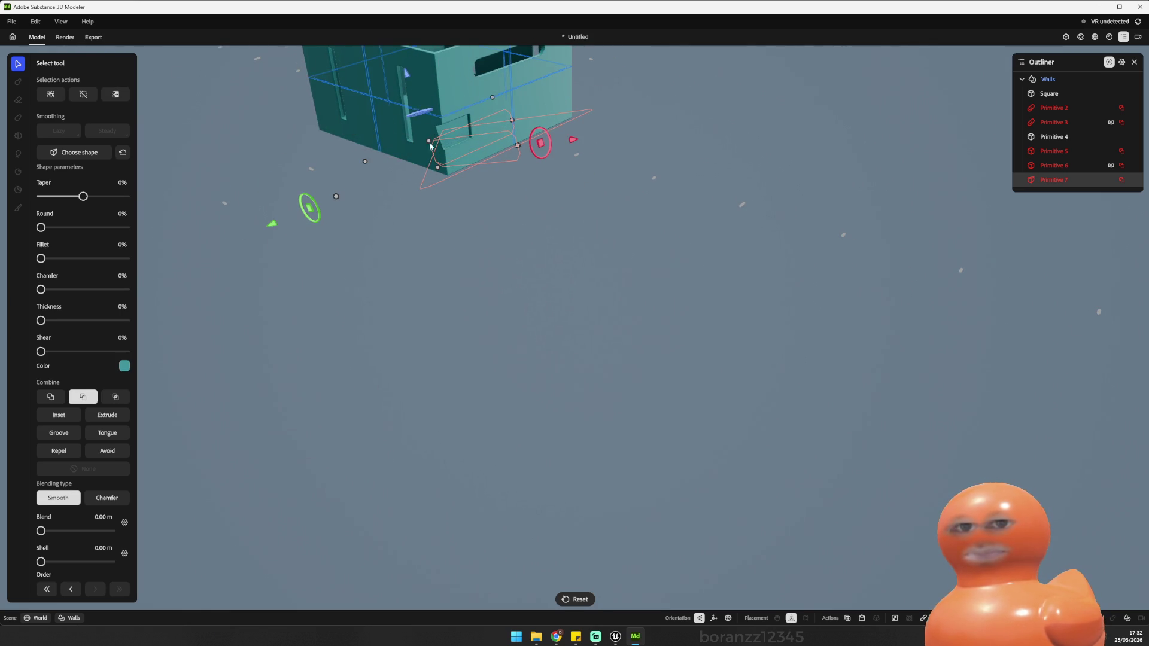
mouse_move(546, 135)
left_mouse_down()
mouse_move(542, 126)
mouse_move(760, 93)
mouse_move(606, 64)
mouse_move(636, 94)
mouse_move(655, 262)
mouse_move(608, 101)
mouse_move(634, 85)
left_mouse_up()
Step: Select the angled cutter Primitive 7 and delete it
left_click_drag(657, 128, 465, 161)
left_click_drag(287, 168, 177, 178)
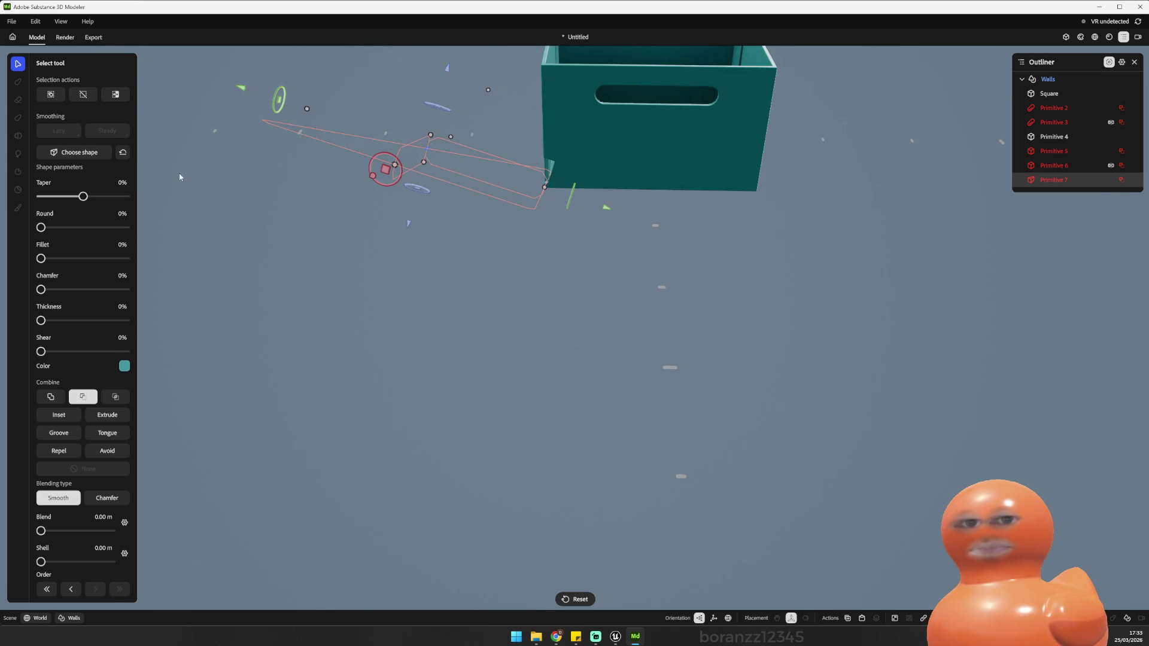
mouse_move(447, 72)
left_mouse_down()
mouse_move(464, 41)
mouse_move(442, 82)
mouse_move(673, 61)
left_mouse_up()
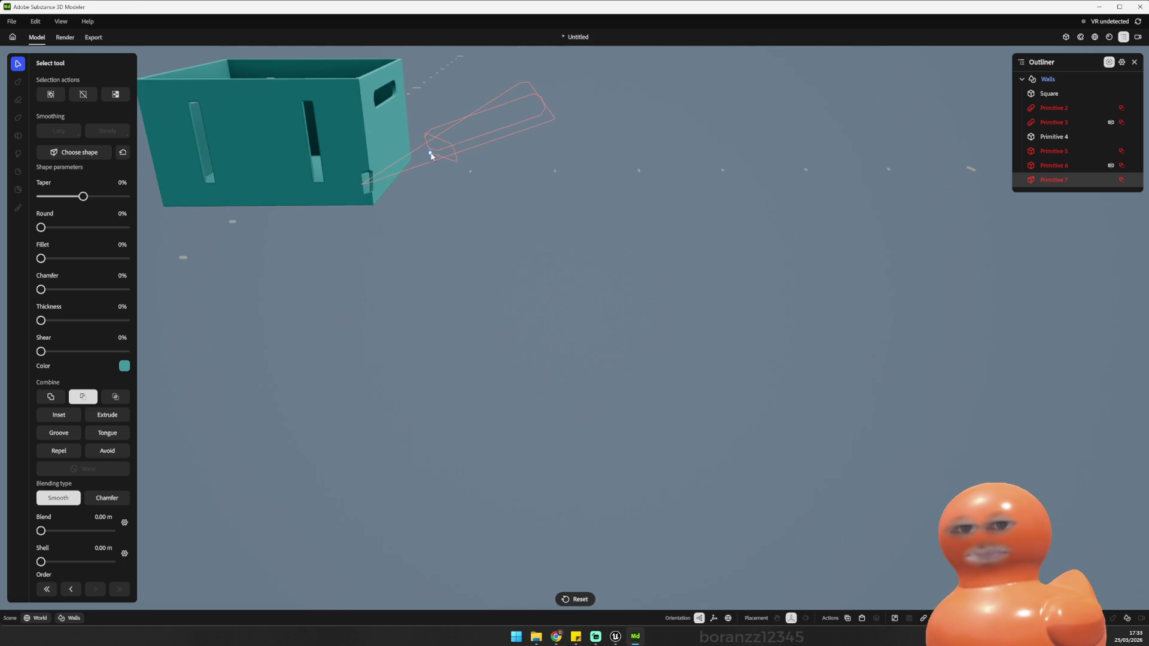
mouse_move(430, 140)
left_mouse_down()
mouse_move(592, 256)
mouse_move(539, 259)
mouse_move(747, 259)
mouse_move(465, 212)
left_mouse_up()
left_click(592, 256)
left_click(465, 212)
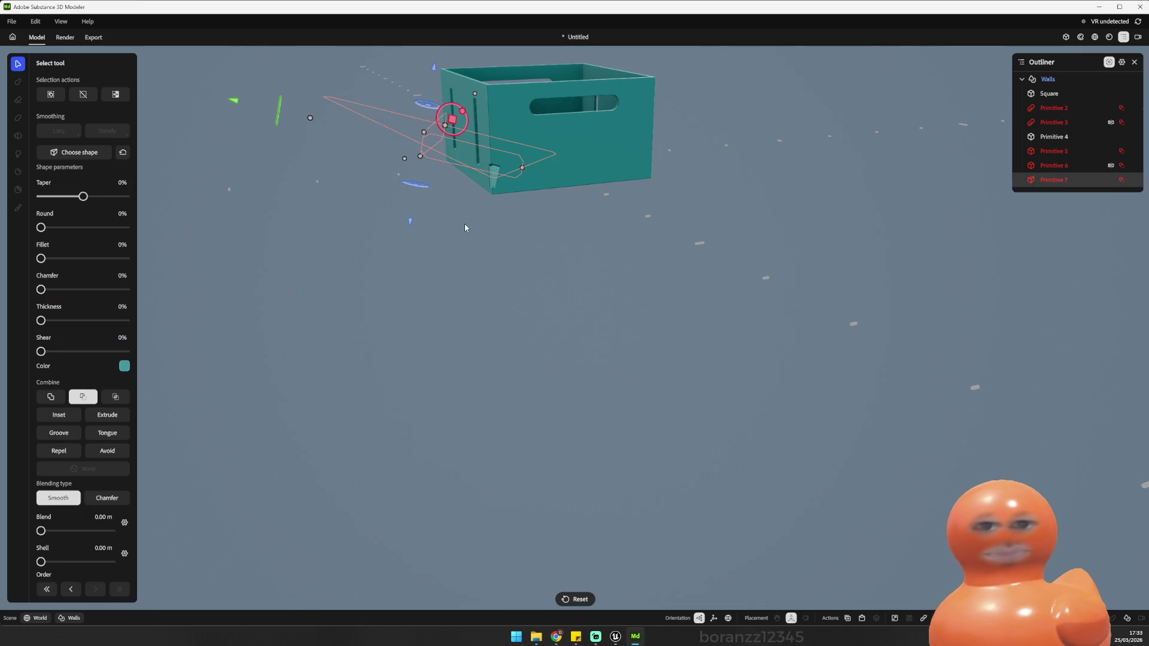
key("Delete")
Step: From a front view, select the Square base shape and then Primitive 5
mouse_move(456, 179)
left_mouse_down()
mouse_move(538, 246)
mouse_move(554, 224)
mouse_move(403, 172)
mouse_move(563, 182)
mouse_move(319, 231)
left_mouse_up()
scroll(475, 227, "up", 3)
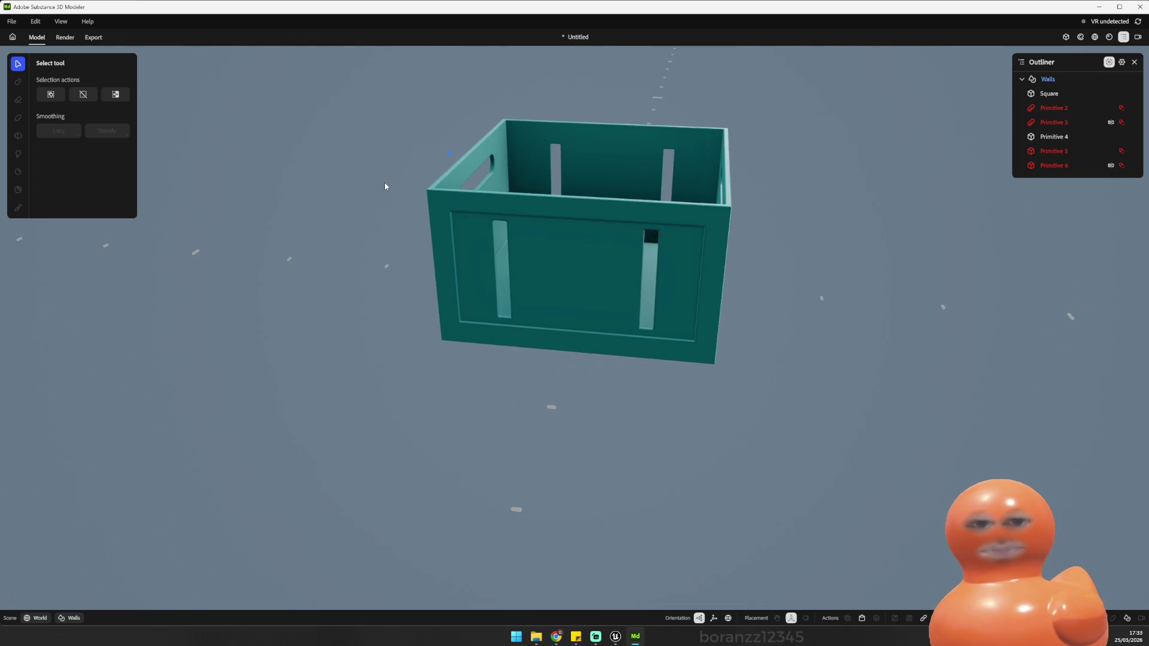
mouse_move(385, 186)
left_mouse_down()
mouse_move(256, 155)
mouse_move(380, 167)
mouse_move(523, 225)
left_mouse_up()
left_click(563, 224)
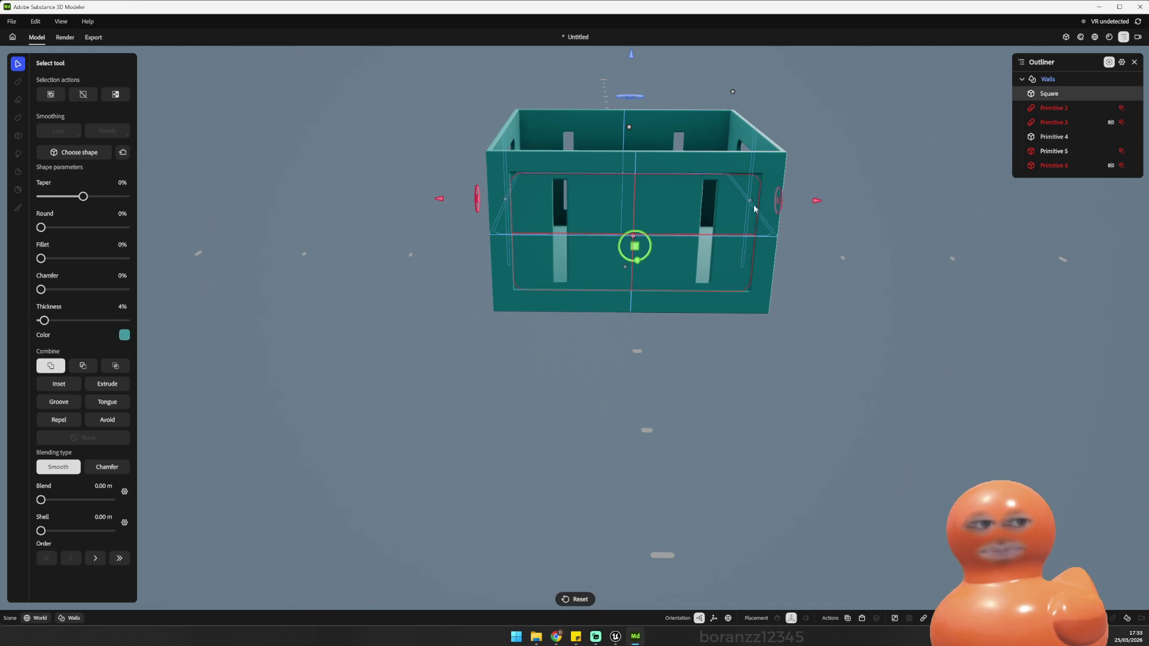
mouse_move(729, 212)
left_mouse_down()
mouse_move(595, 239)
mouse_move(640, 235)
left_mouse_up()
left_click(565, 242)
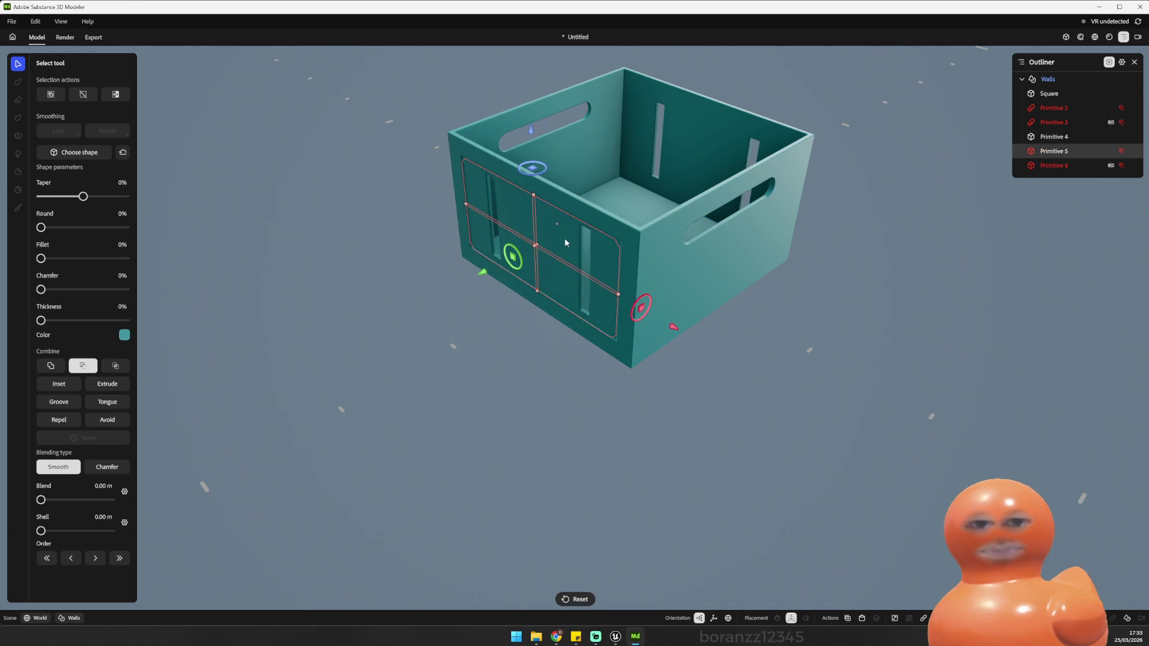
left_click(398, 147)
Step: Inspect the Primitive 5 front panel from high and low angles, then deselect it
mouse_move(398, 146)
left_mouse_down()
mouse_move(571, 135)
mouse_move(431, 117)
left_mouse_up()
left_click(529, 234)
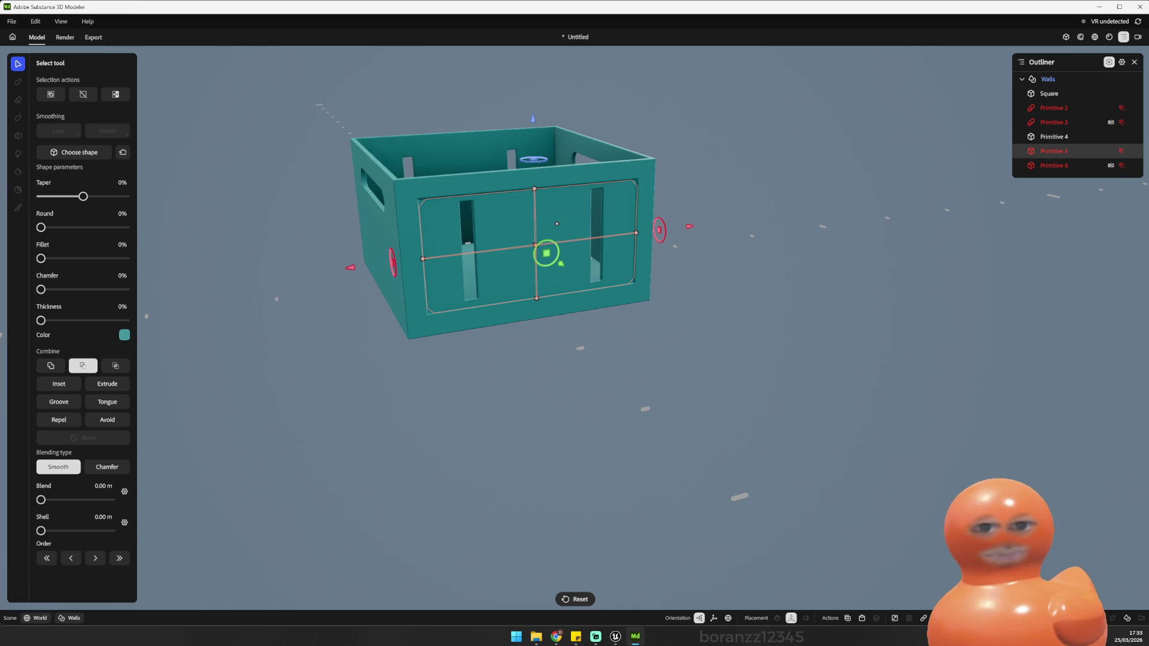
left_click_drag(575, 300, 658, 359)
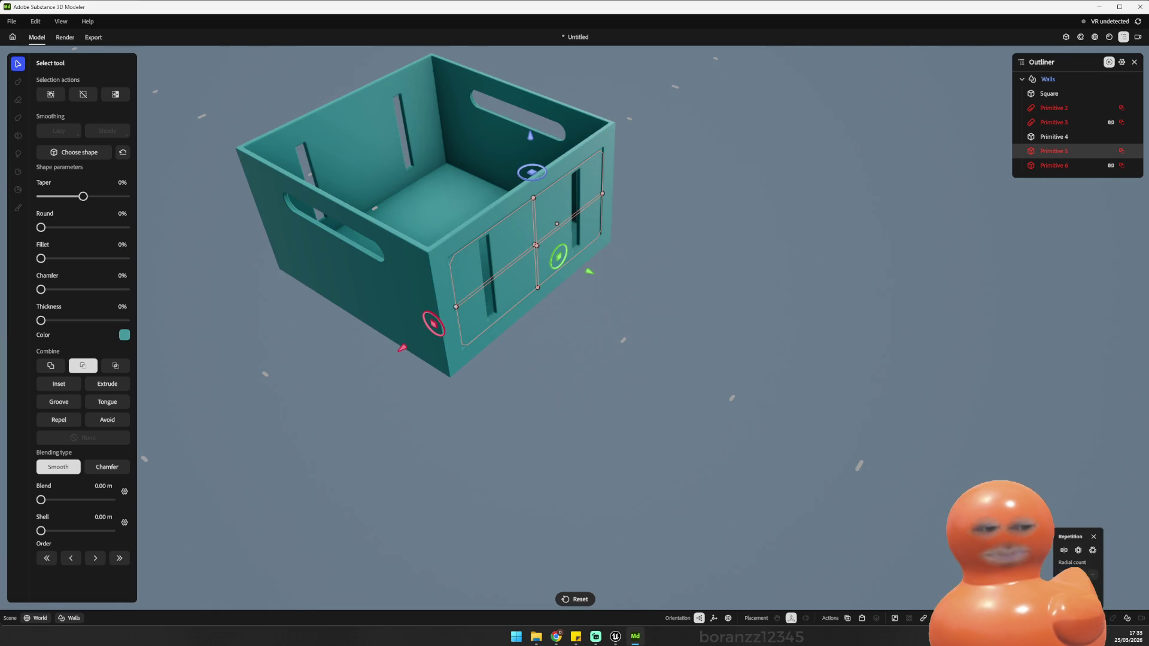
left_click_drag(838, 412, 802, 341)
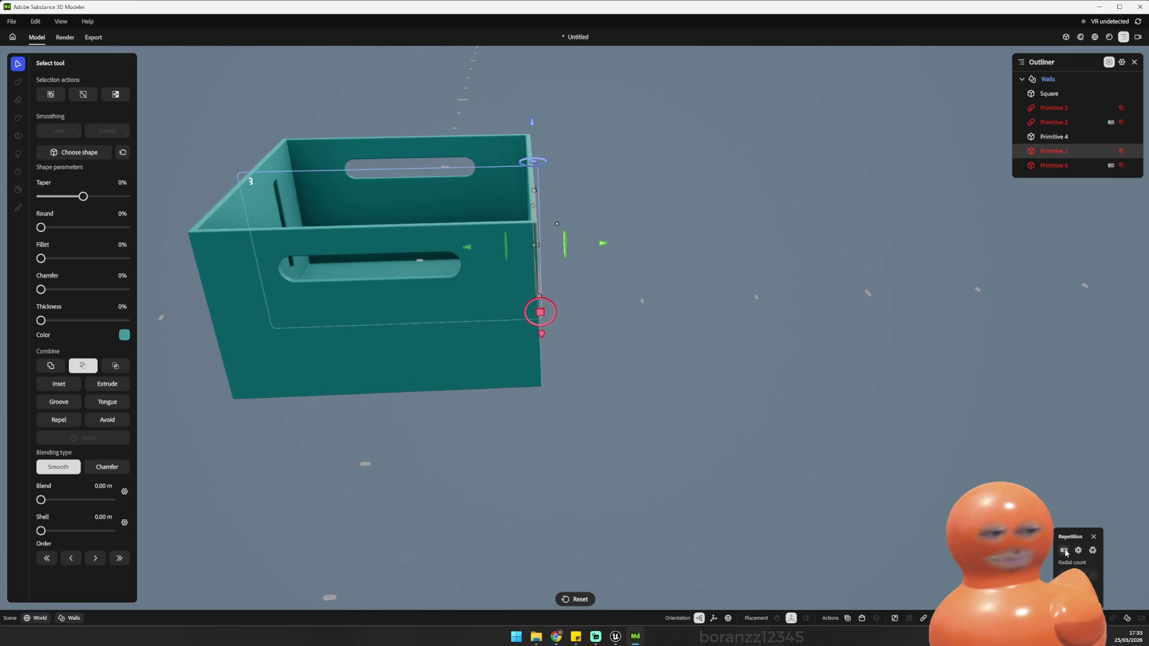
mouse_move(868, 431)
left_mouse_down()
mouse_move(832, 402)
mouse_move(598, 426)
mouse_move(863, 426)
mouse_move(974, 450)
mouse_move(695, 427)
mouse_move(1040, 400)
left_mouse_up()
left_click(884, 393)
mouse_move(885, 393)
left_mouse_down()
mouse_move(644, 404)
mouse_move(587, 427)
mouse_move(1060, 364)
mouse_move(810, 394)
mouse_move(841, 373)
mouse_move(659, 394)
mouse_move(722, 397)
mouse_move(611, 424)
mouse_move(738, 431)
mouse_move(960, 412)
mouse_move(654, 428)
mouse_move(592, 418)
left_mouse_up()
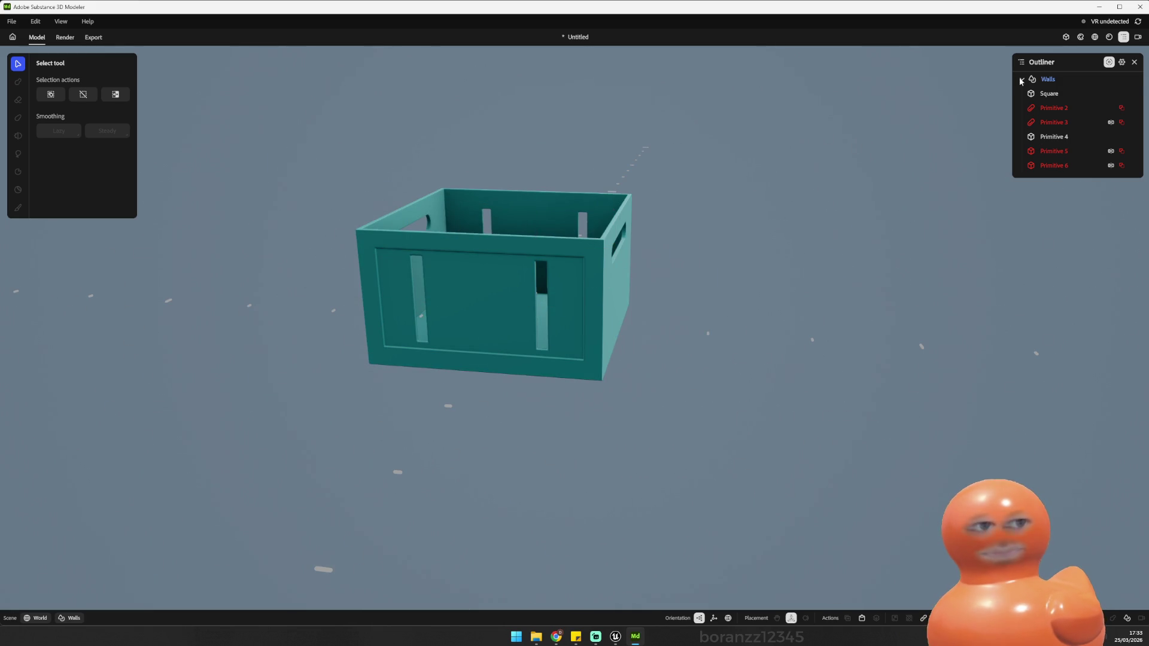
Step: Preview the crate in the Export workspace, then return to modelling
left_click(12, 21)
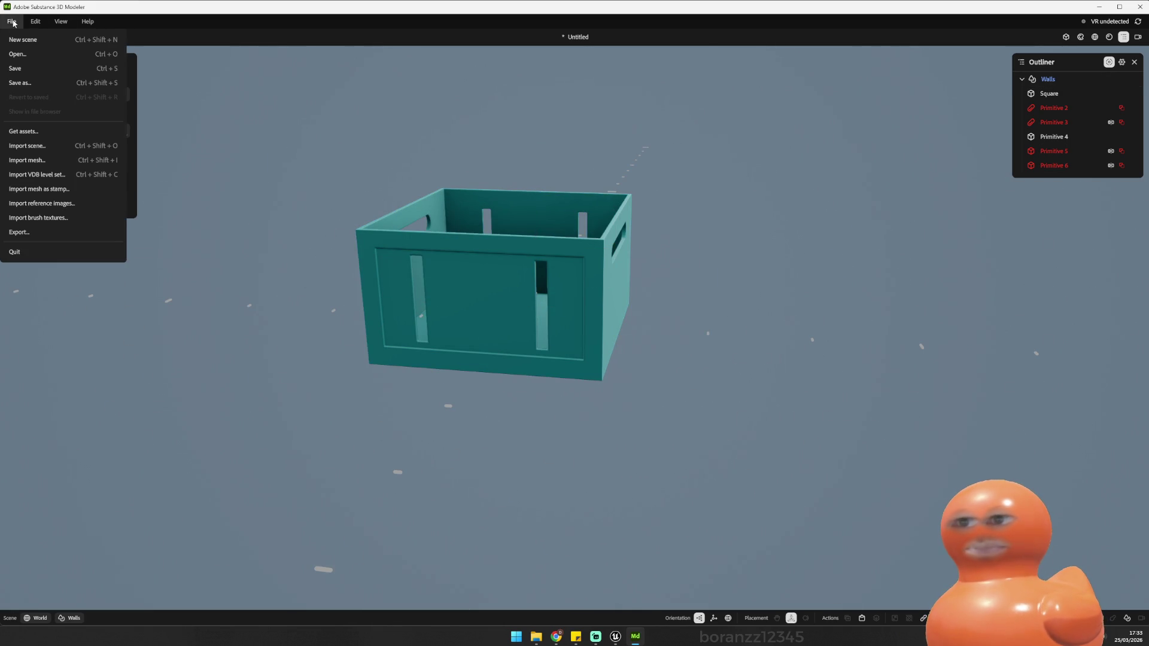
left_click(66, 231)
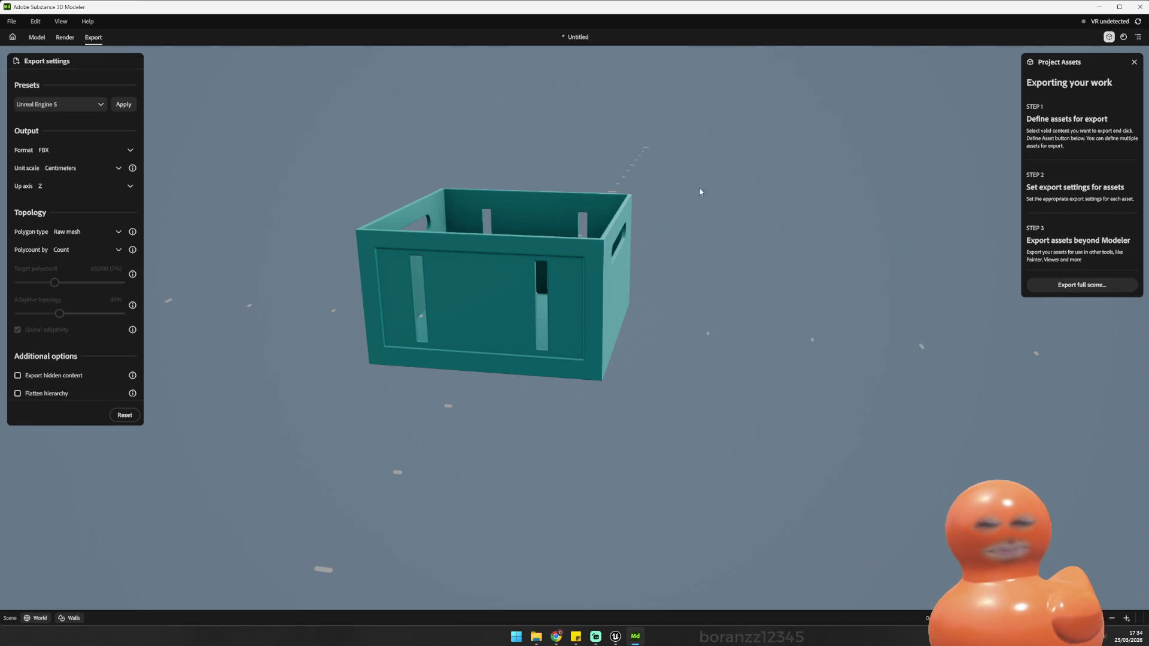
left_click(568, 247)
left_click(703, 239)
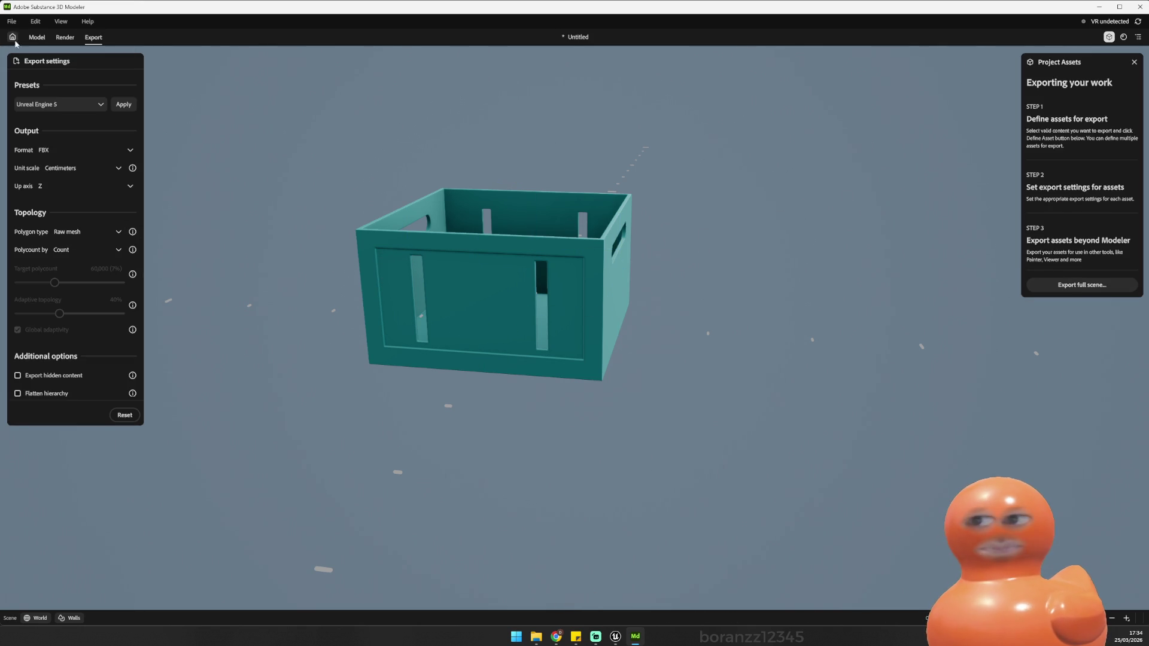
left_click(37, 37)
Step: Raise the Walls group's mesh resolution and show the Unreal Engine 5 FBX export settings
left_click(519, 235)
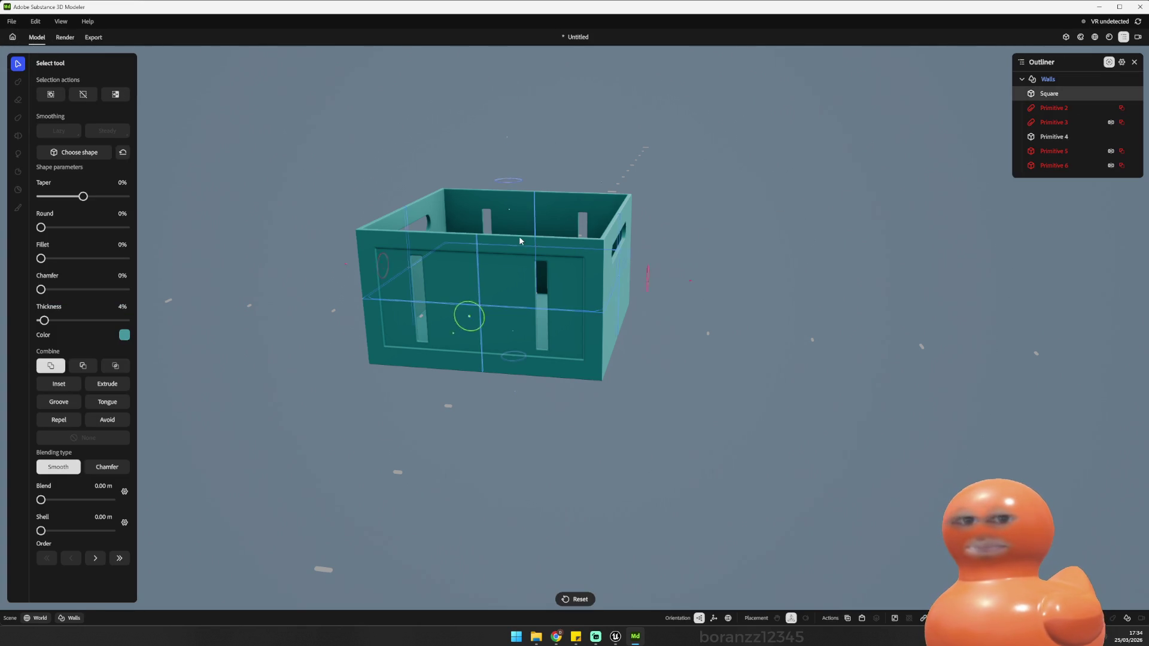
left_click(1048, 79)
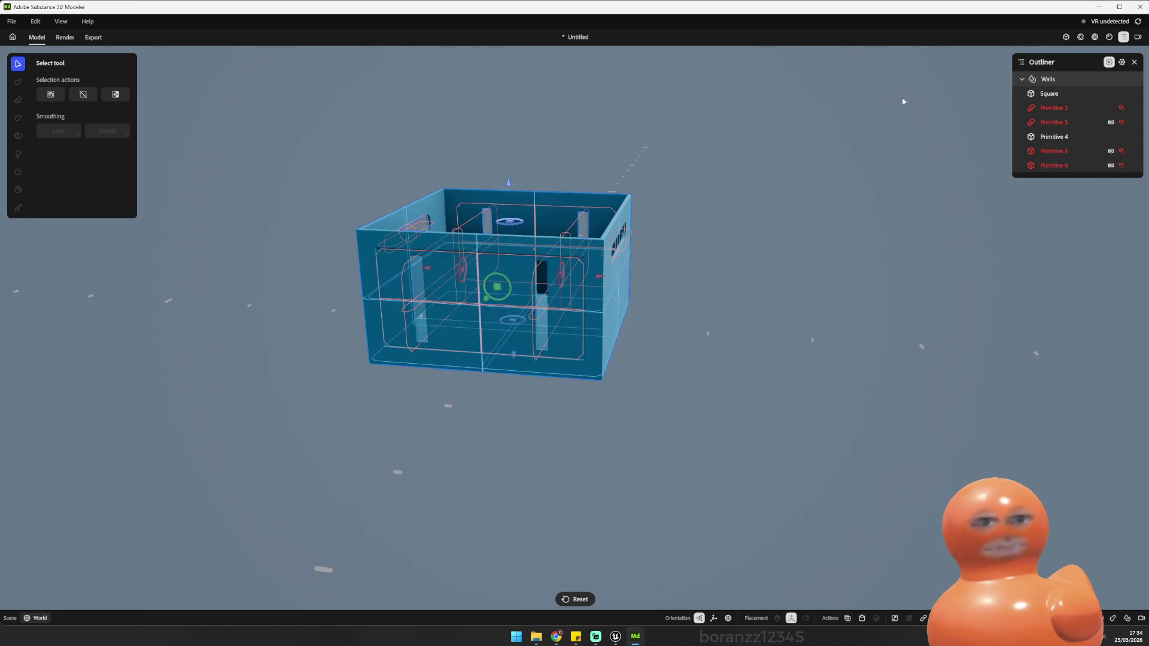
right_click(640, 321)
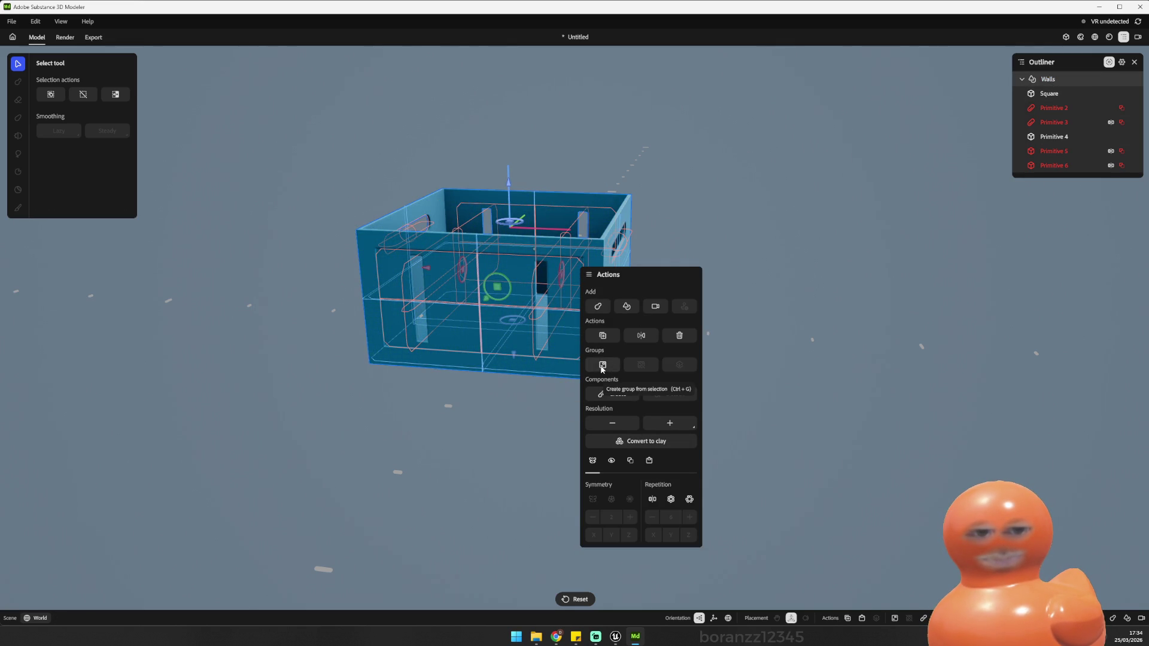
left_click(678, 426)
left_click(844, 282)
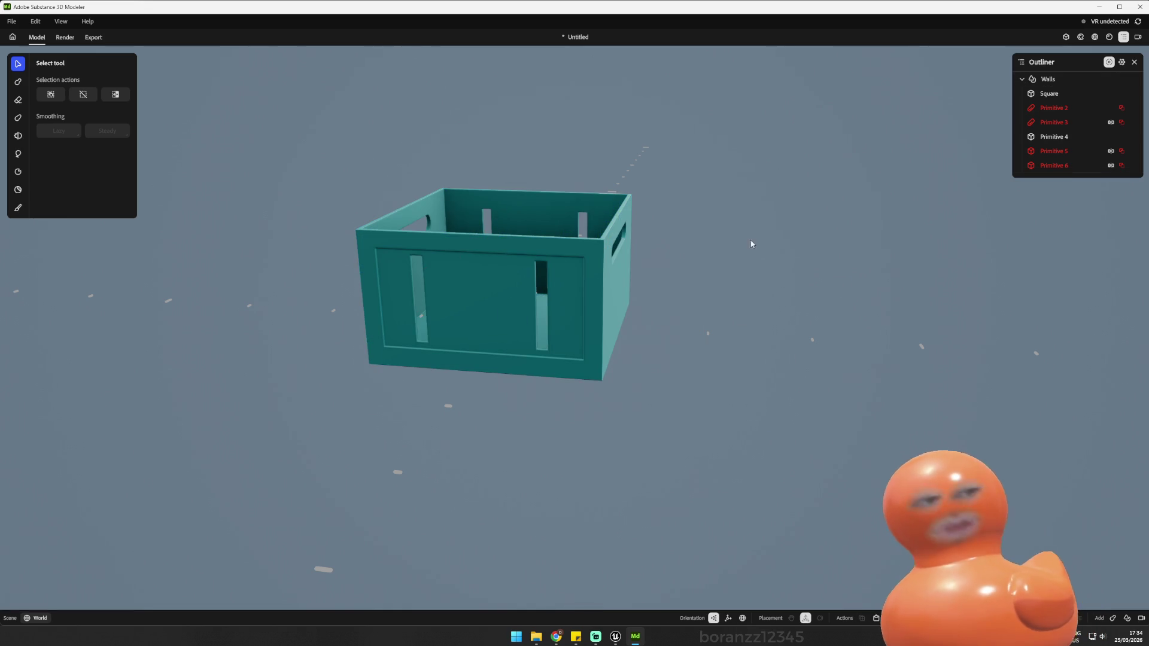
mouse_move(604, 161)
left_mouse_down()
mouse_move(553, 194)
mouse_move(737, 207)
mouse_move(629, 144)
left_mouse_up()
left_click(92, 38)
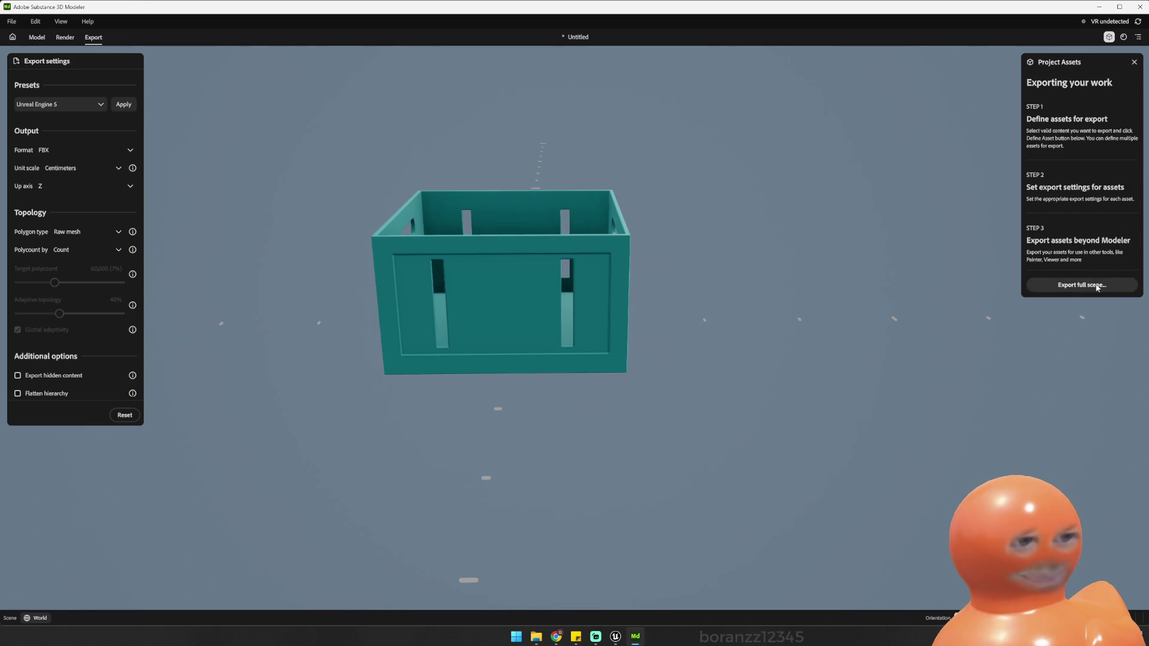
Step: Begin a full-scene FBX export and browse to the Zombie Clean up Assets folder
left_click(590, 259)
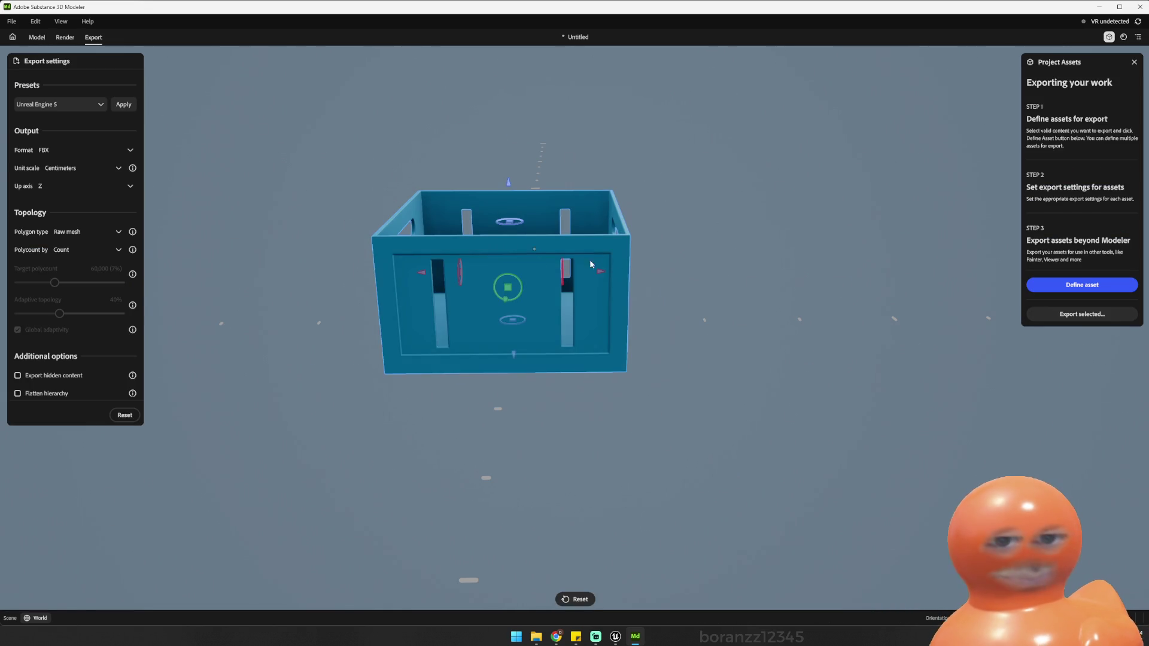
left_click(801, 224)
left_click(1082, 285)
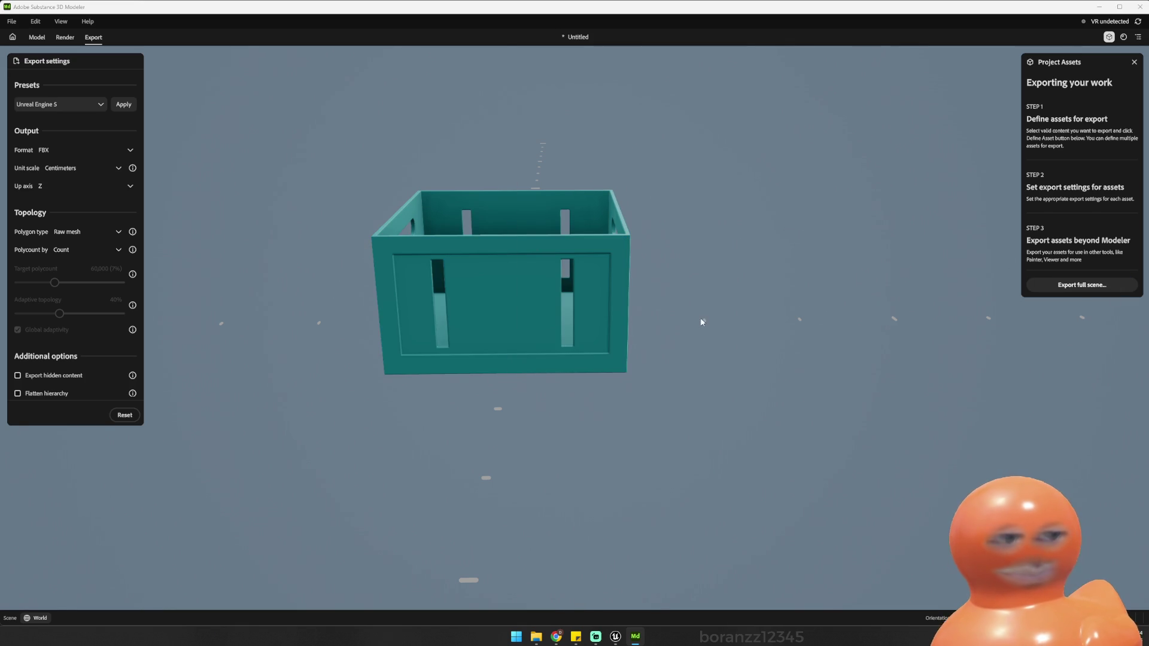
left_click(187, 40)
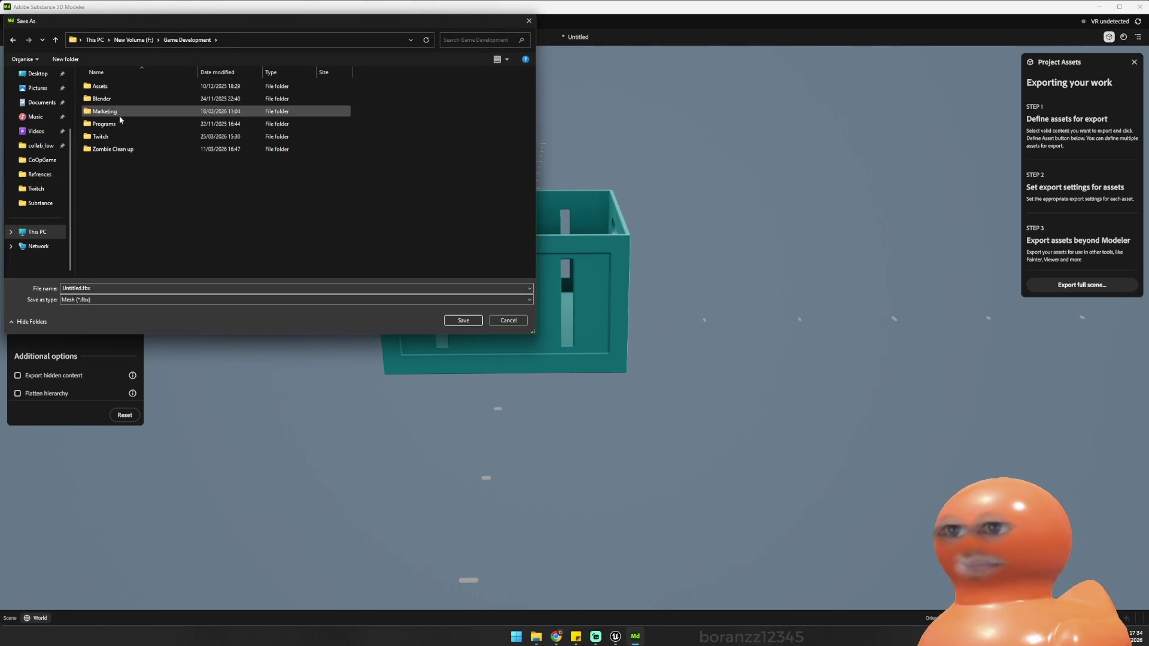
double_click(113, 88)
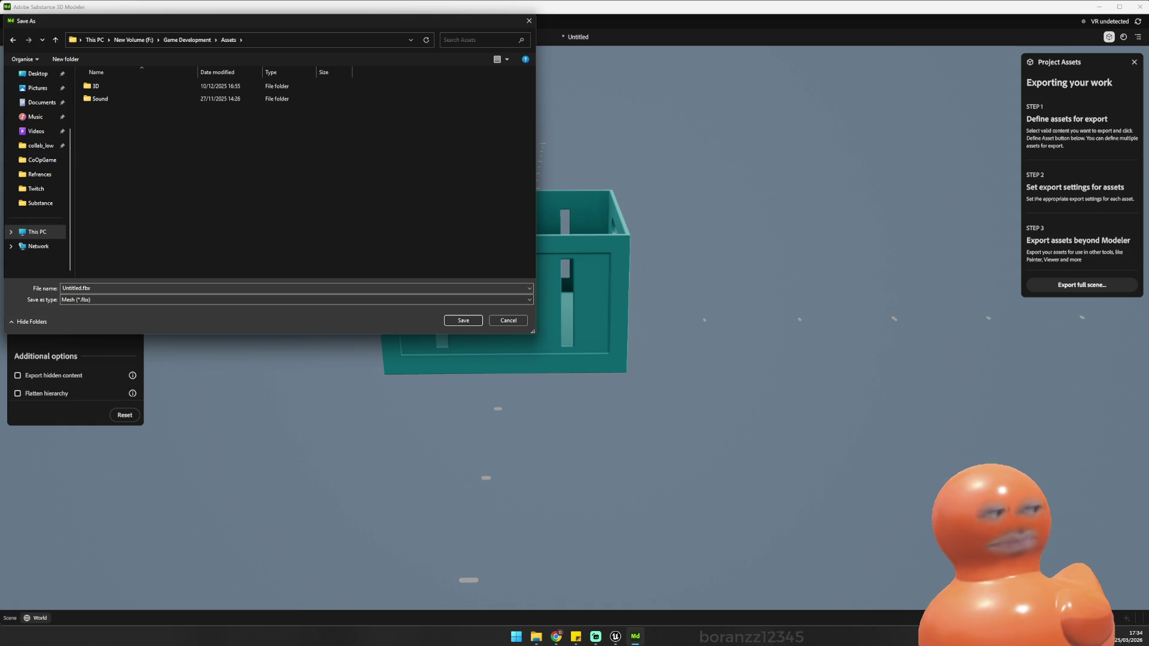
left_click(187, 42)
double_click(120, 149)
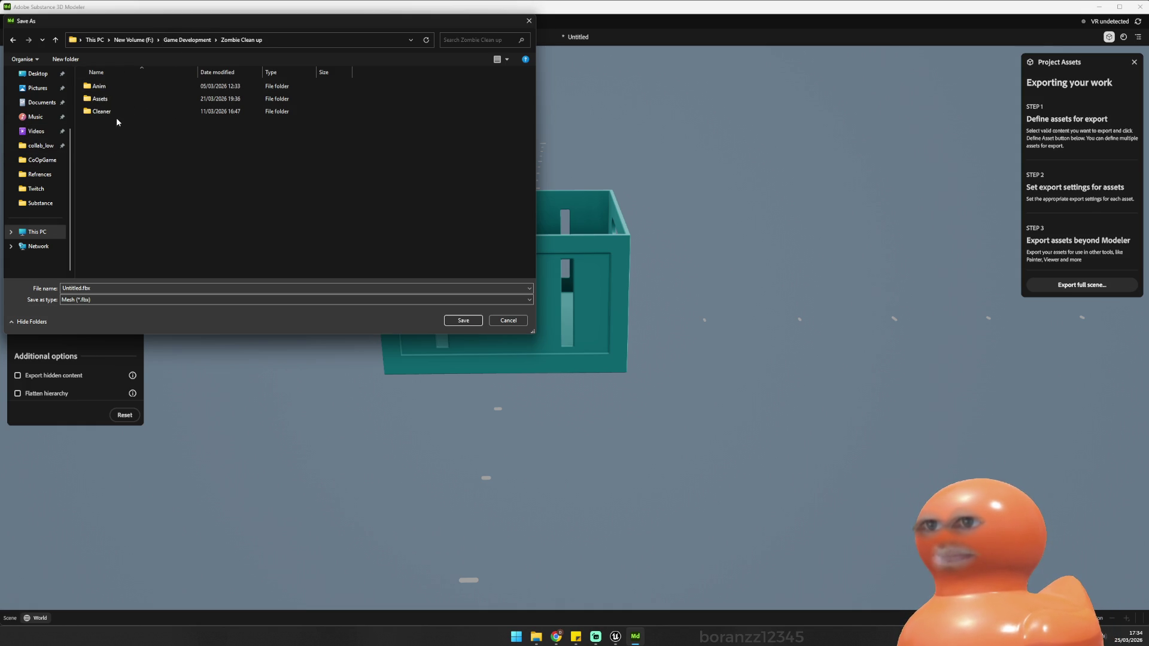
double_click(100, 99)
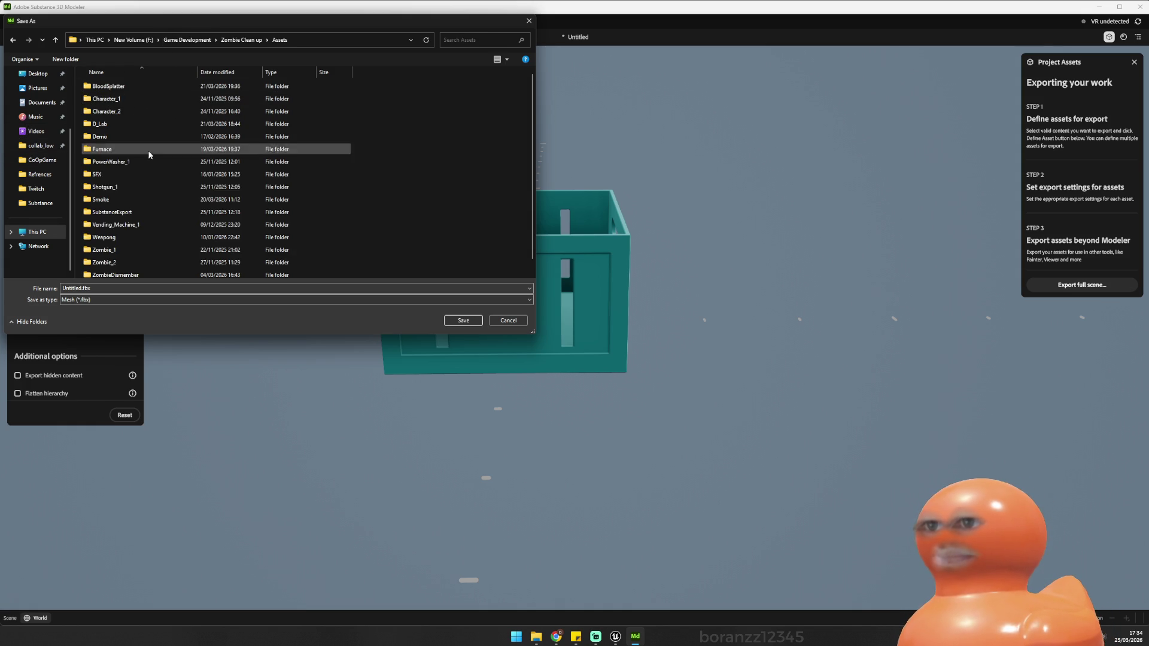
Step: Create a PartCrate folder there and save the crate export as PartCrate.fbx inside it
right_click(404, 203)
mouse_move(496, 305)
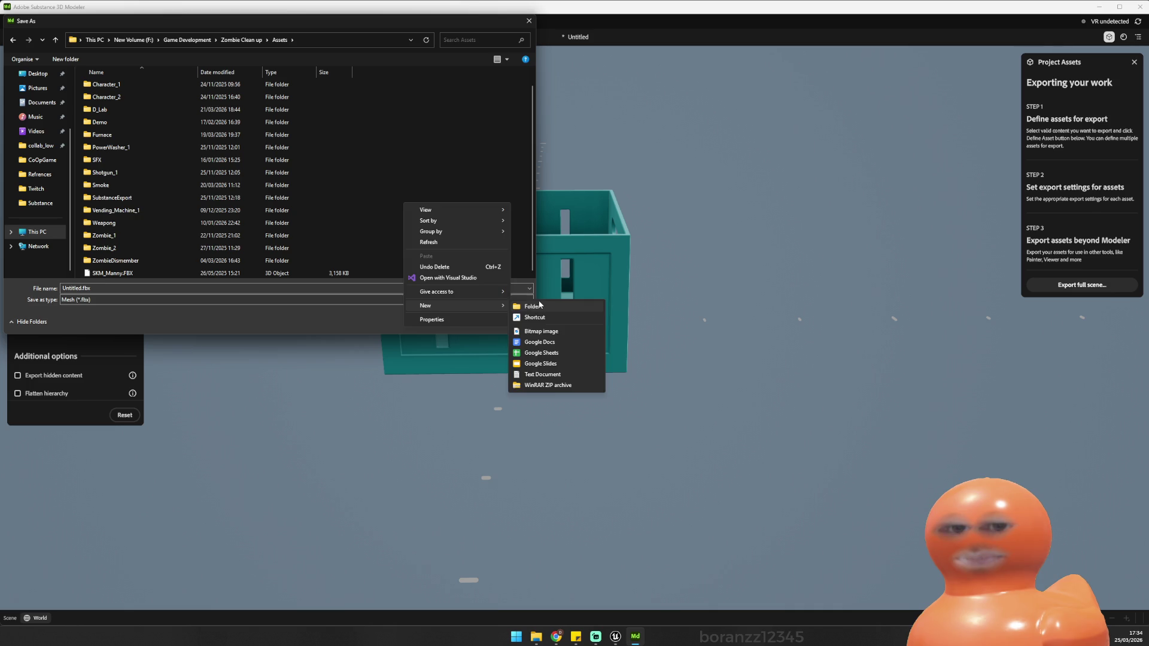
left_click(532, 306)
type("Pary")
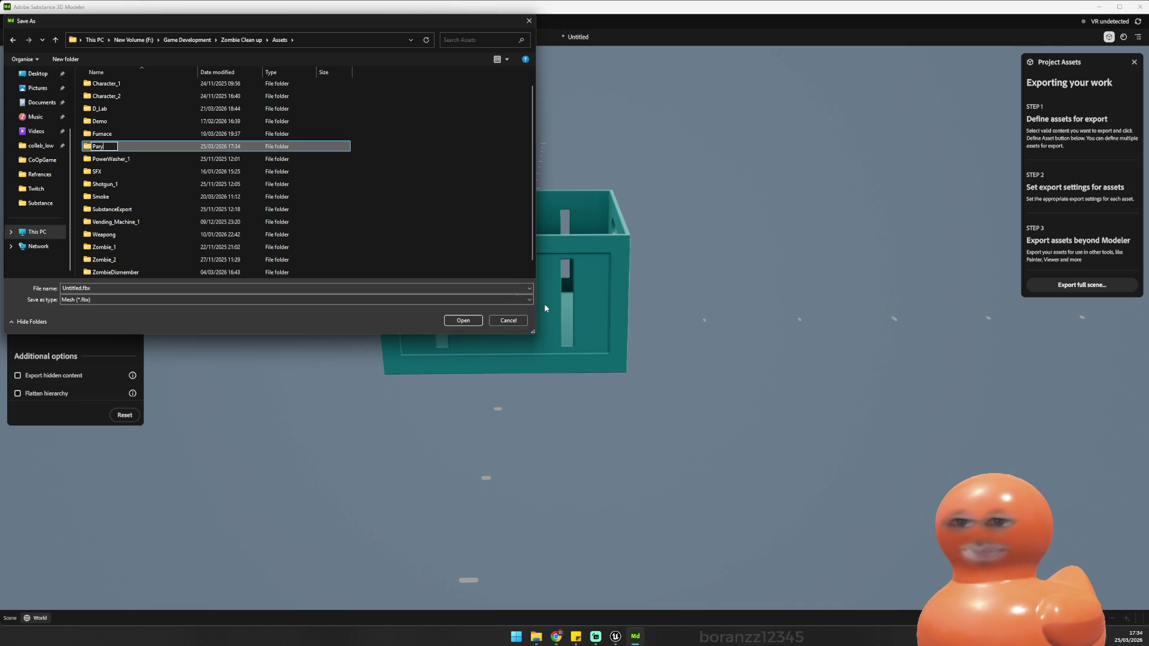
type("Crate")
key("Return")
key("Return")
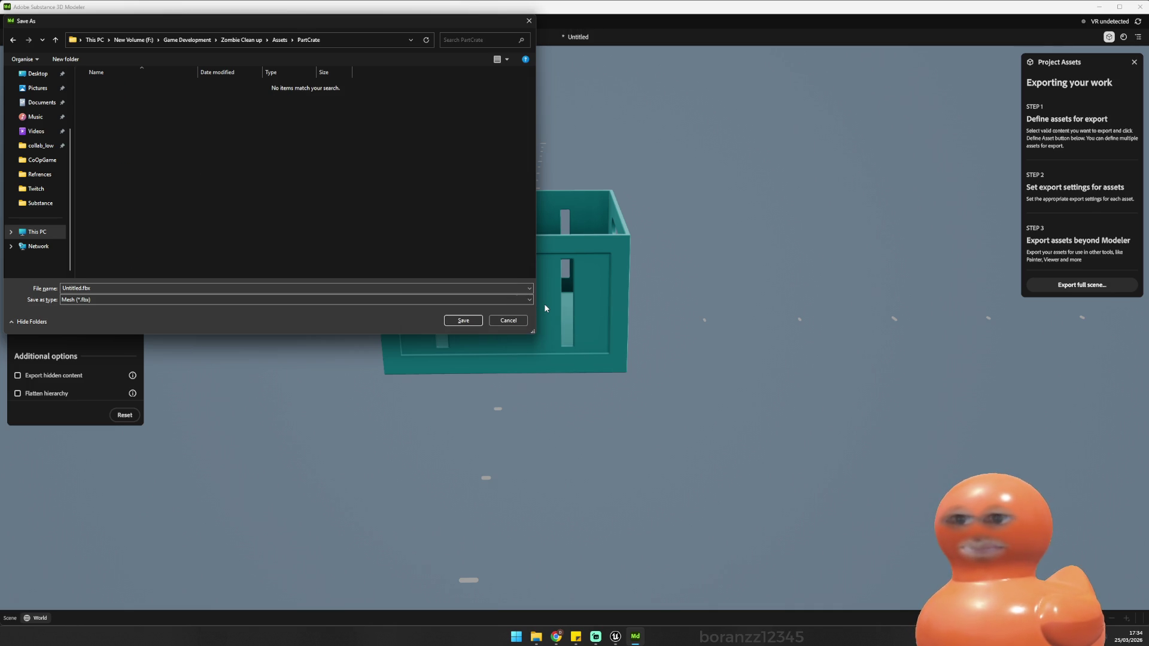
double_click(83, 288)
left_click(84, 288)
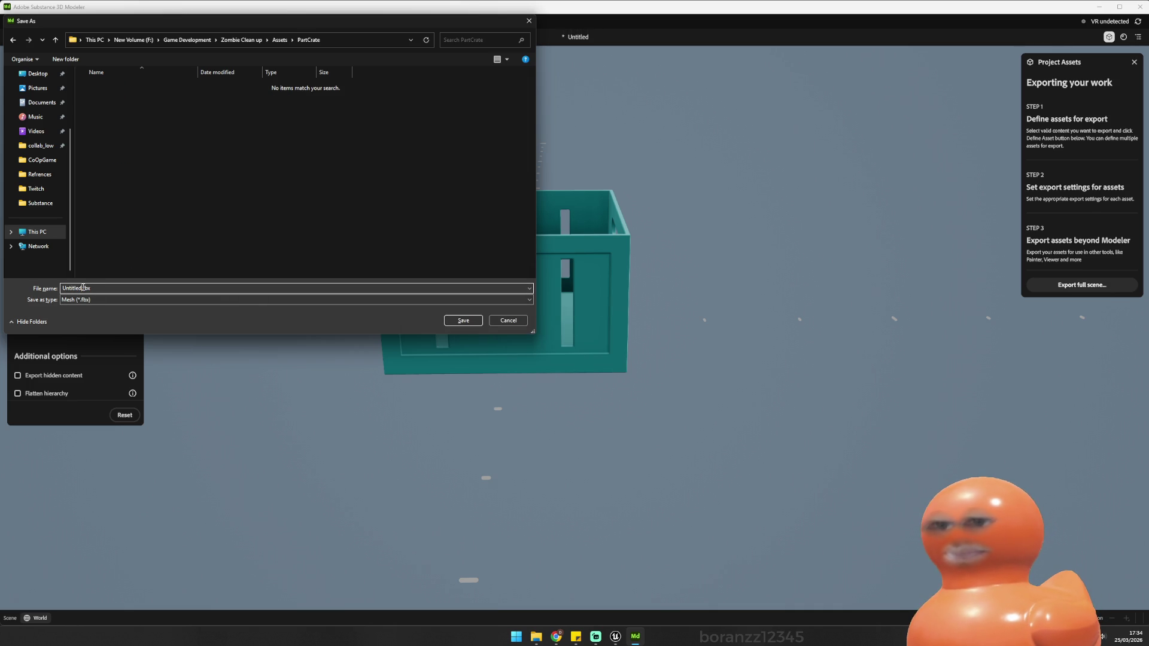
double_click(76, 288)
type("part")
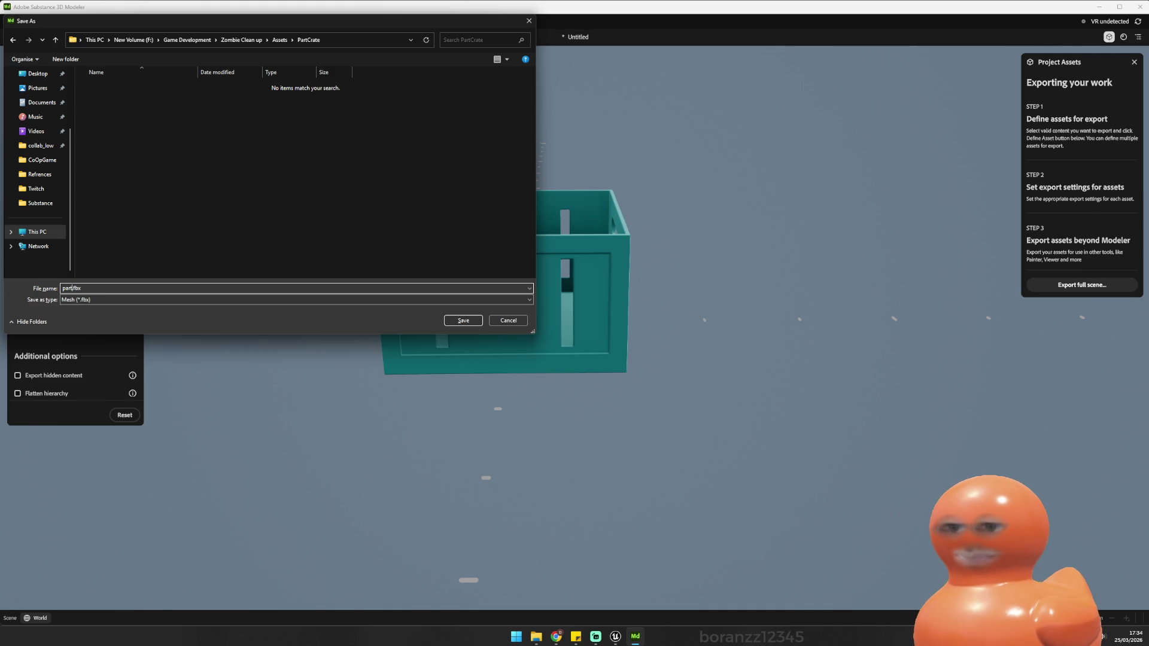
key("BackSpace")
key("BackSpace")
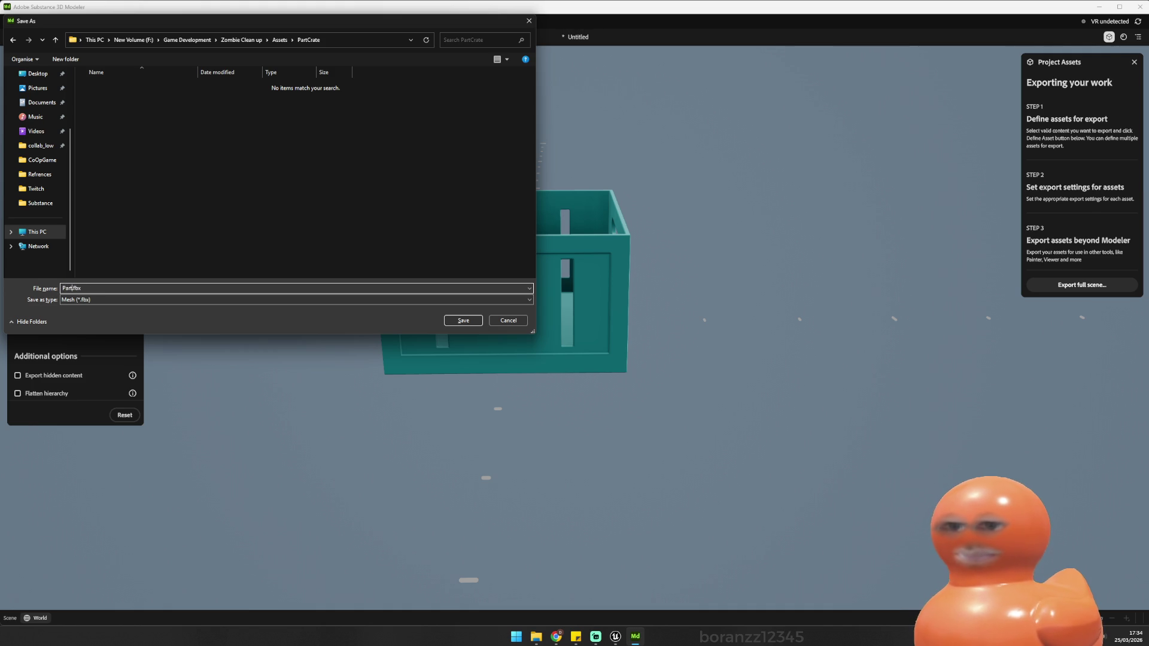
left_click(464, 321)
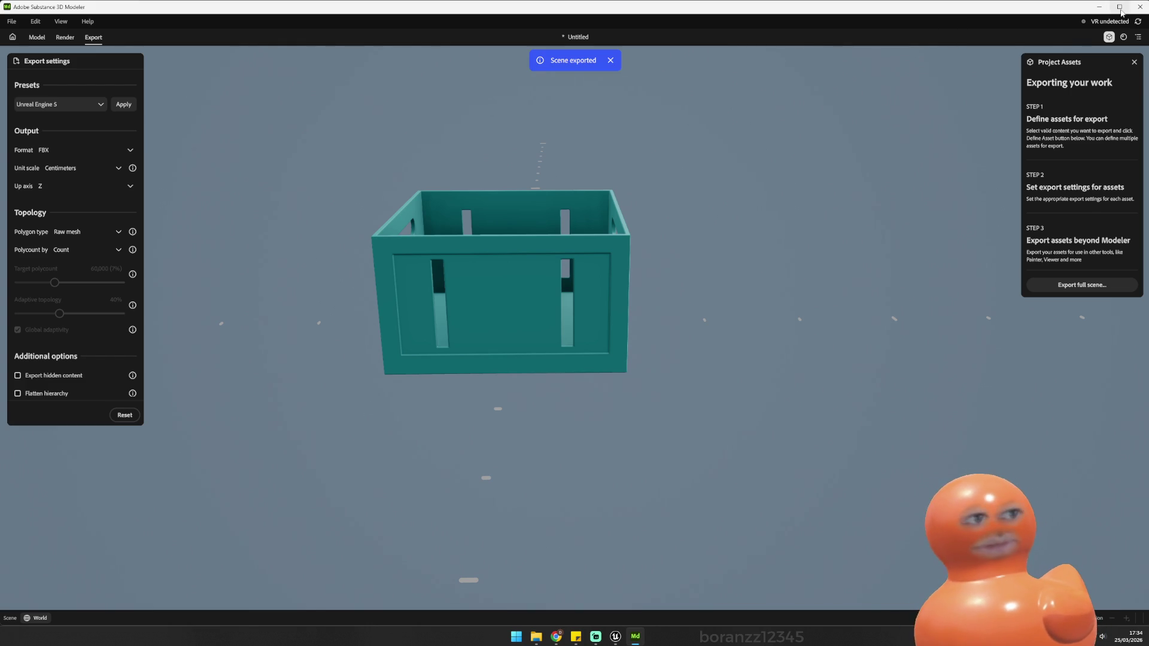
Step: Bring up the scene's save dialog and browse to Zombie Clean up > Assets > PartCrate
left_click(1140, 7)
left_click(651, 347)
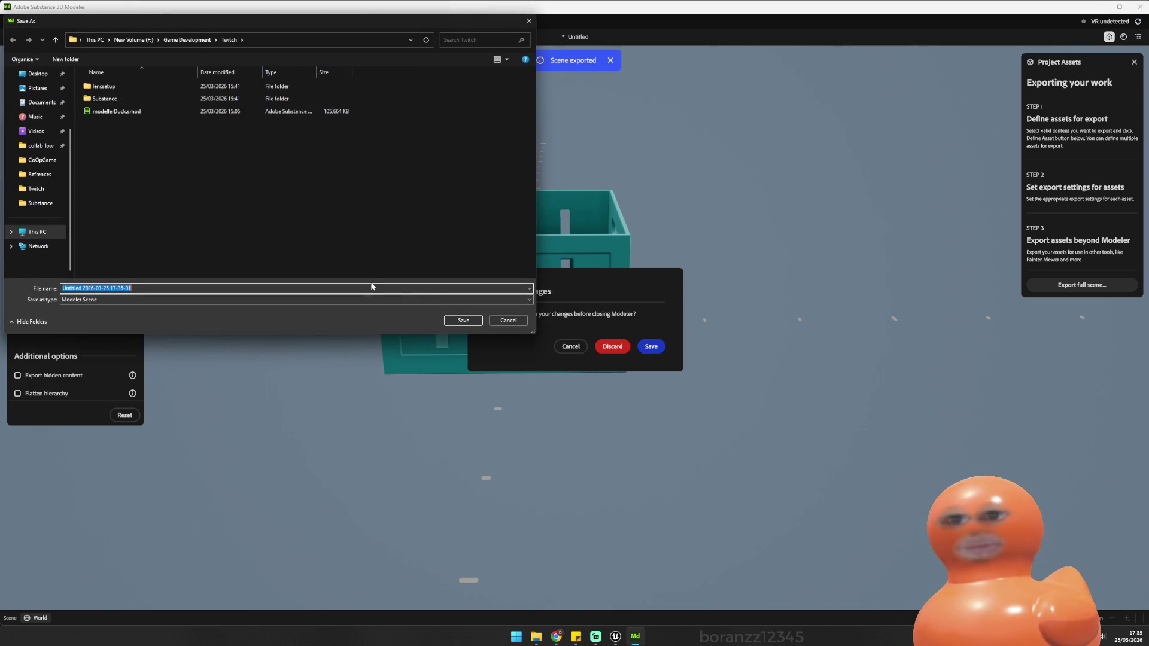
key("alt+Up")
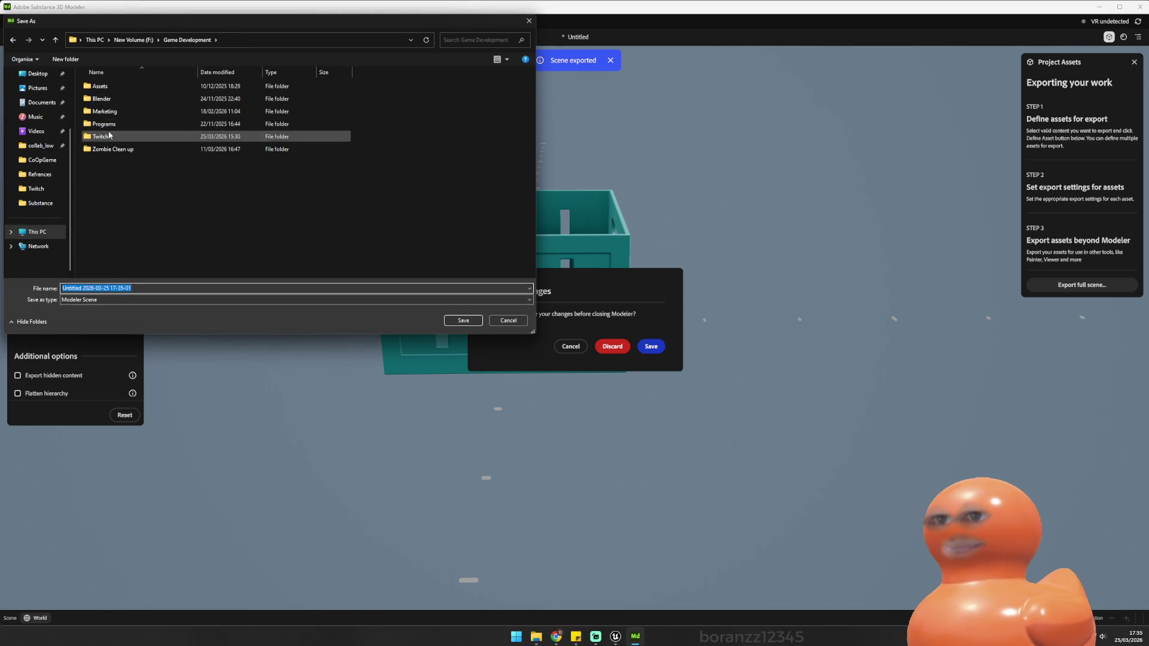
double_click(111, 149)
double_click(99, 99)
left_click(122, 163)
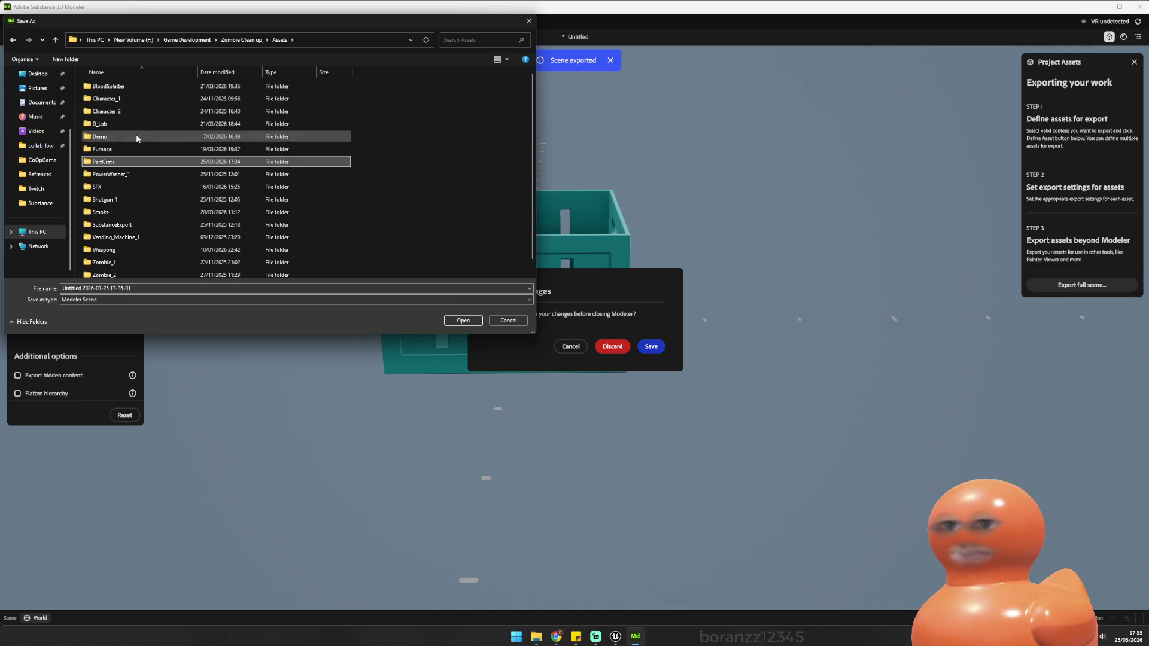
double_click(122, 166)
Step: Save the scene as partCrate and let Modeler close
left_click(133, 288)
key("ctrl+a")
type("par")
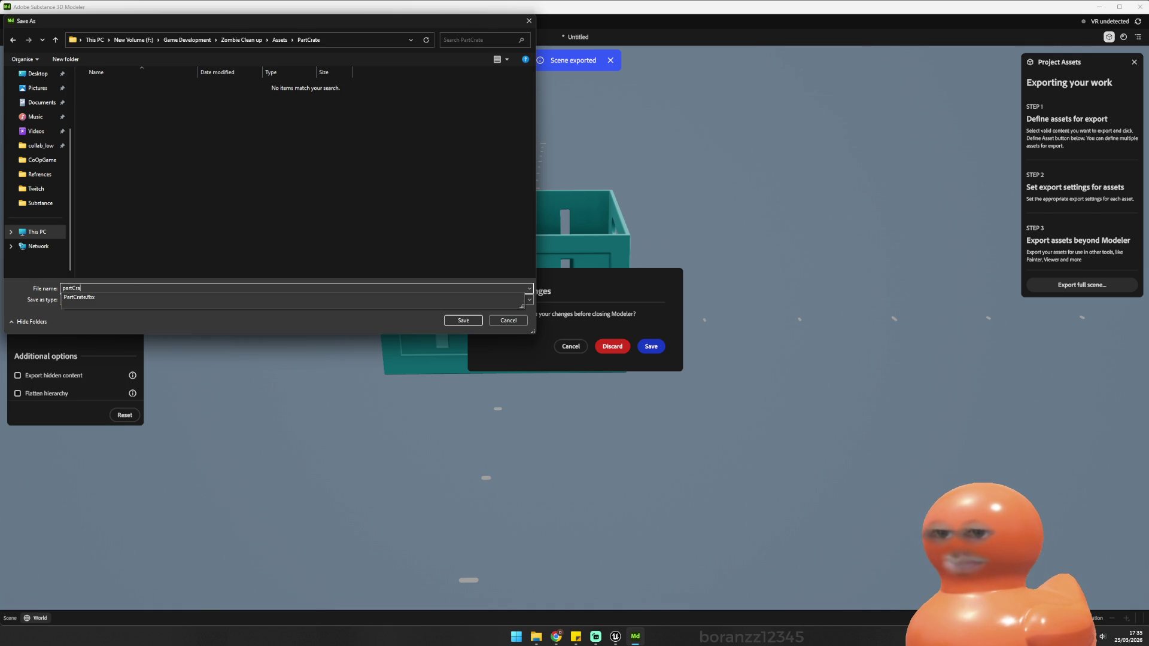
type("tCrate")
key("Return")
left_click(612, 347)
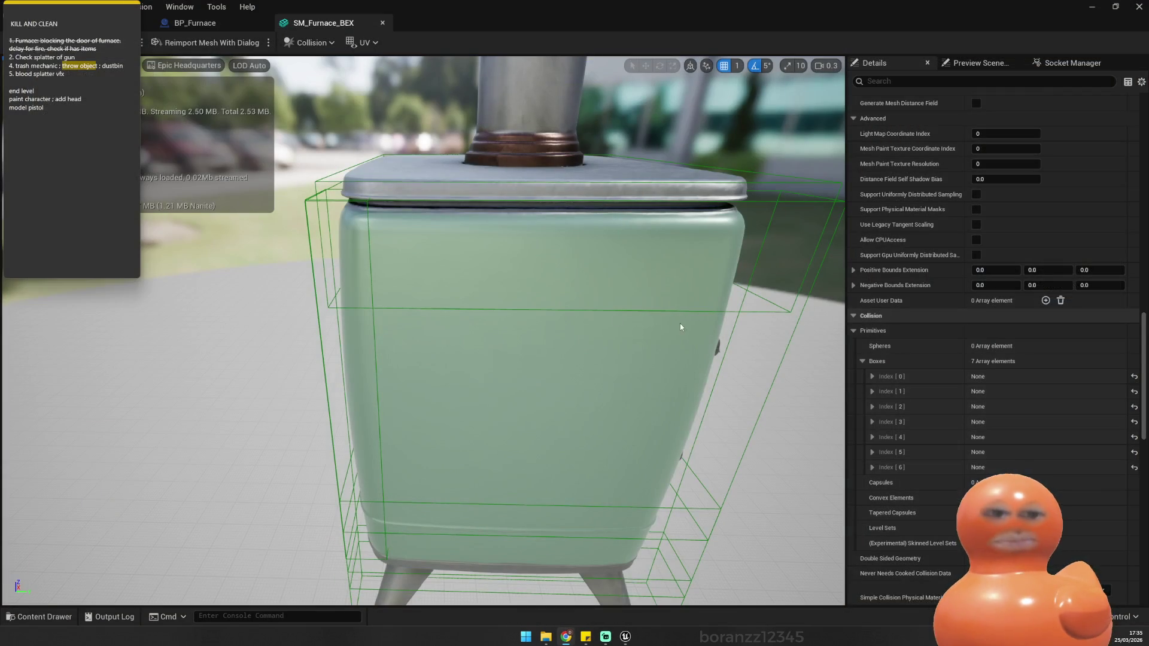
Step: Close Unreal Engine, launch Blender 4.2 via a Start search for 'ble', and dismiss the Modeler bug report
left_click(1139, 7)
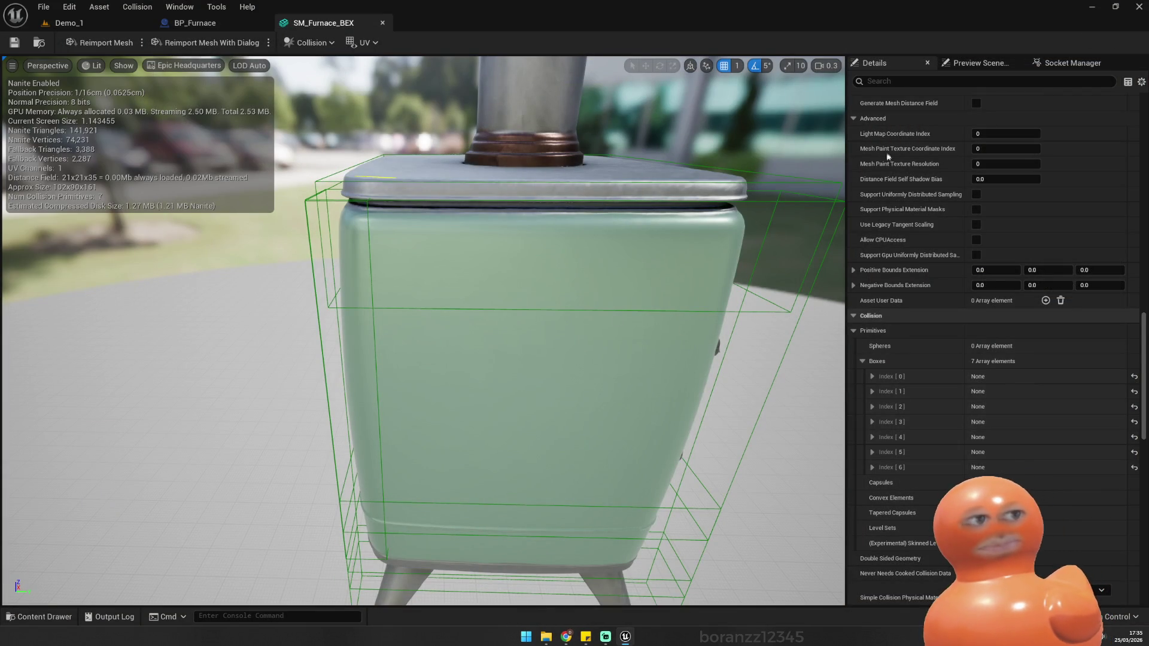
key("super")
type("ble")
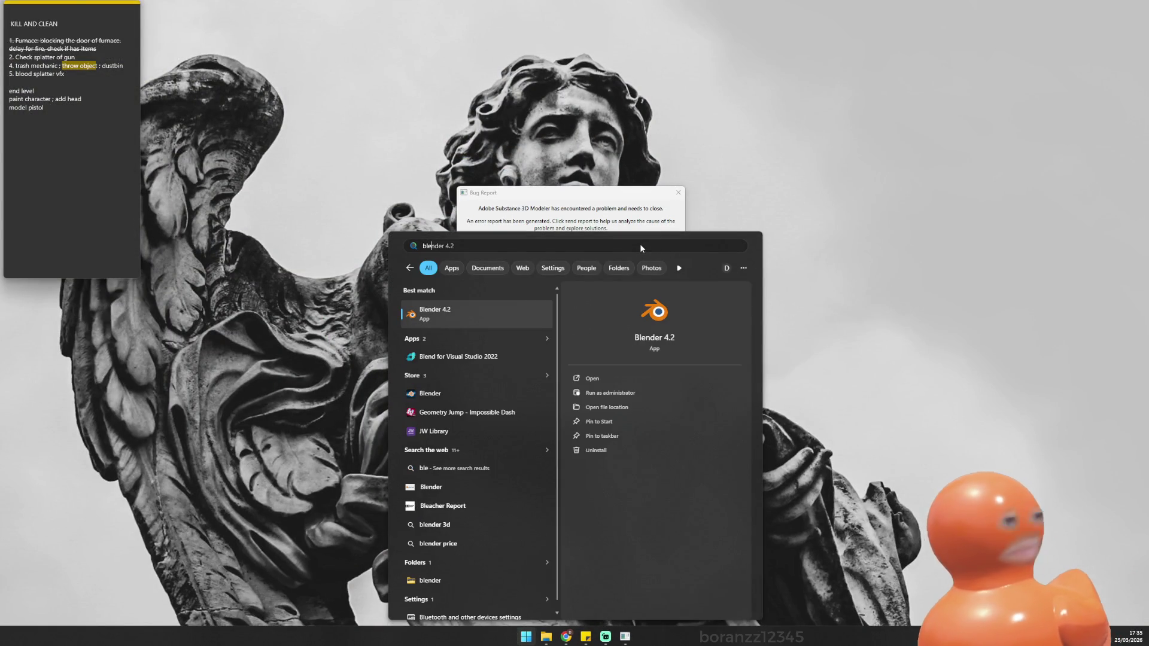
key("Return")
left_click(678, 192)
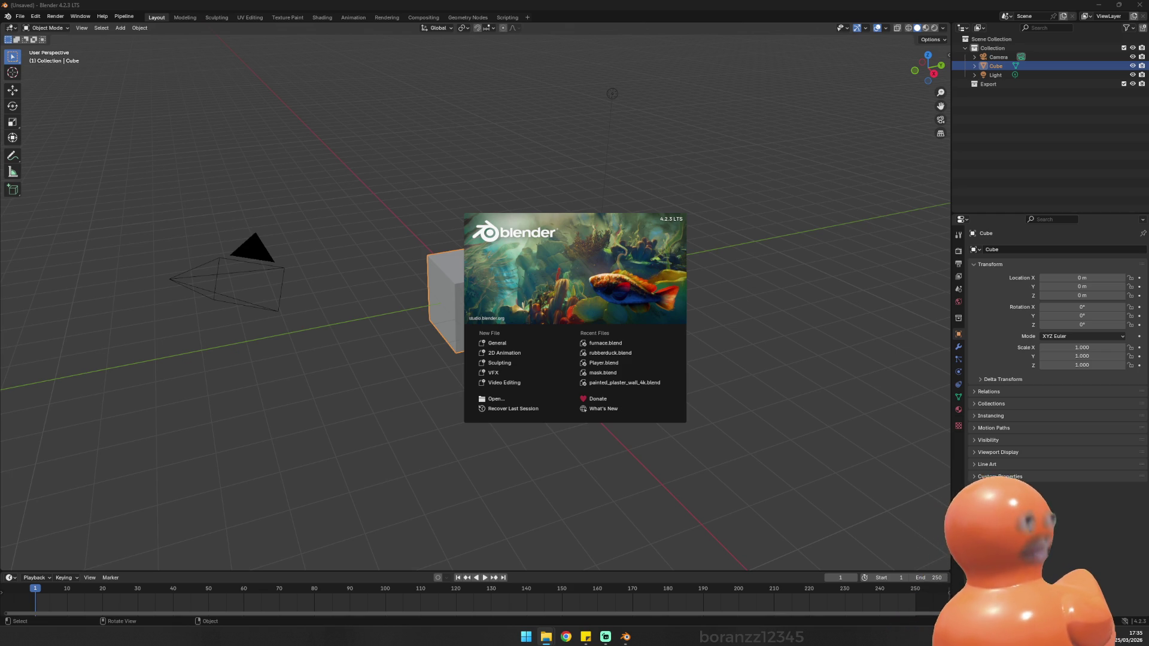
Step: Dismiss the splash screen and delete the default camera, cube and light
left_click(796, 261)
key("a")
key("Delete")
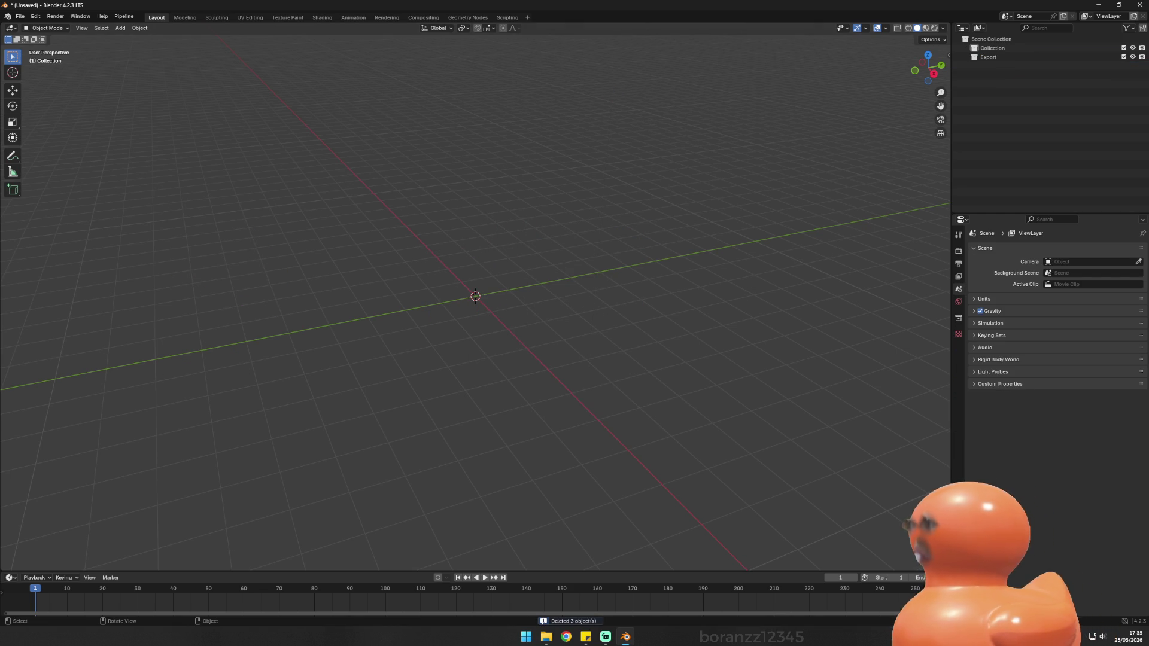
Step: Import PartCrate.fbx into the empty scene and select the crate with its parent empty
left_click_drag(378, 285, 378, 285)
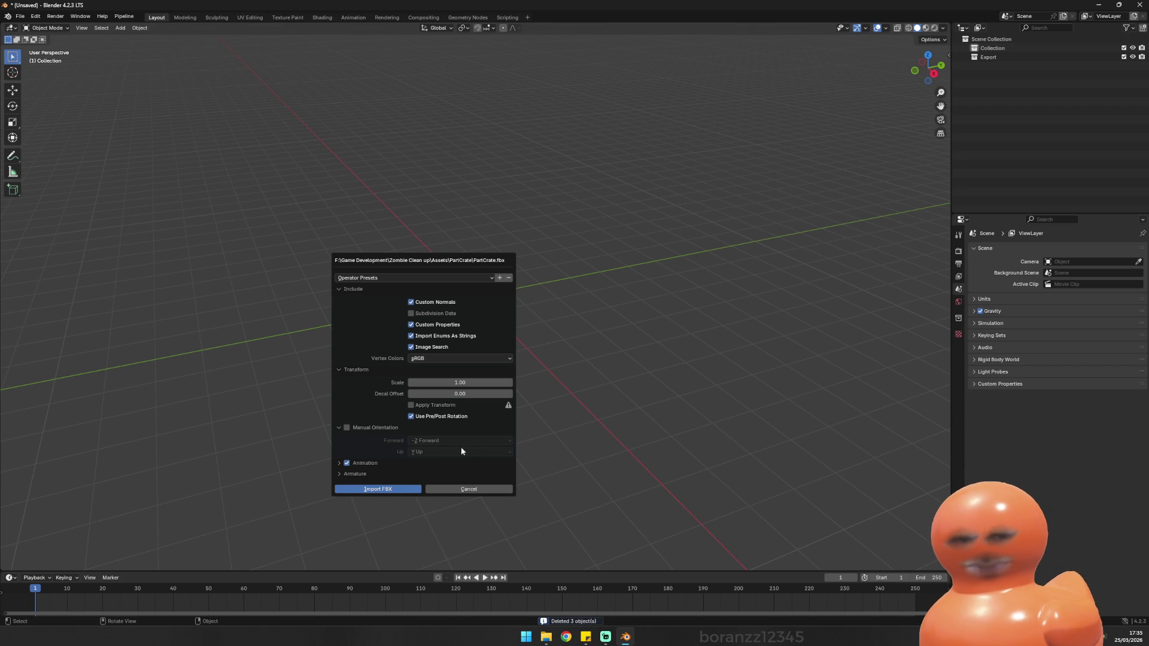
left_click(402, 490)
left_click_drag(385, 389, 455, 384)
scroll(468, 285, "up", 10)
scroll(359, 256, "down", 5)
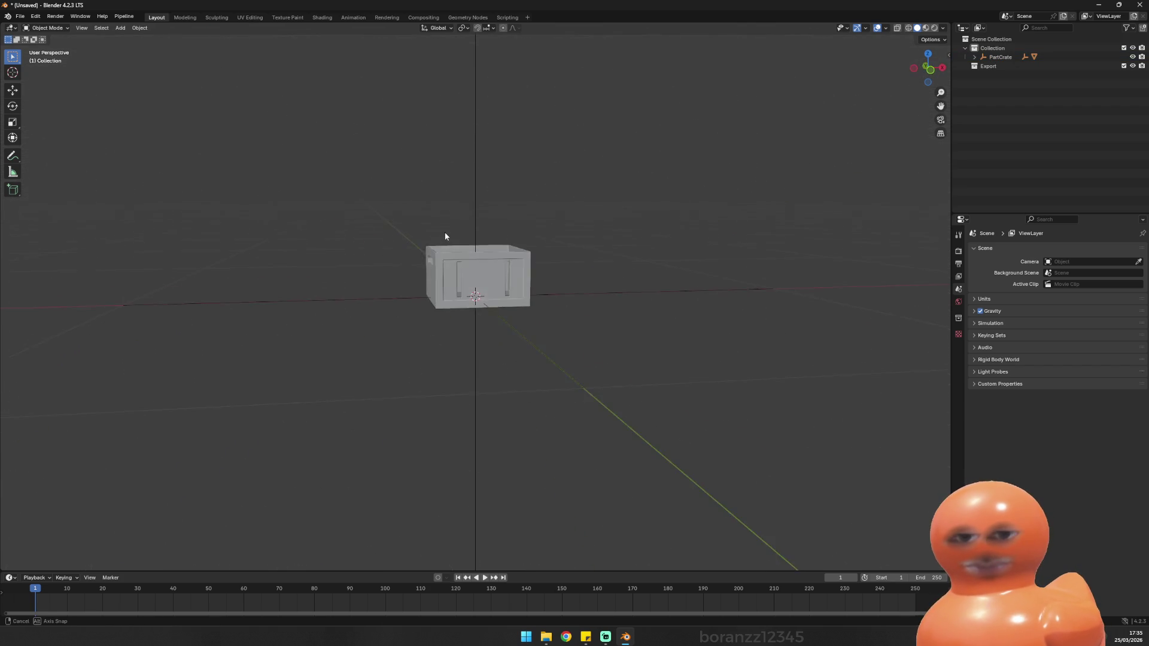
left_click(449, 269)
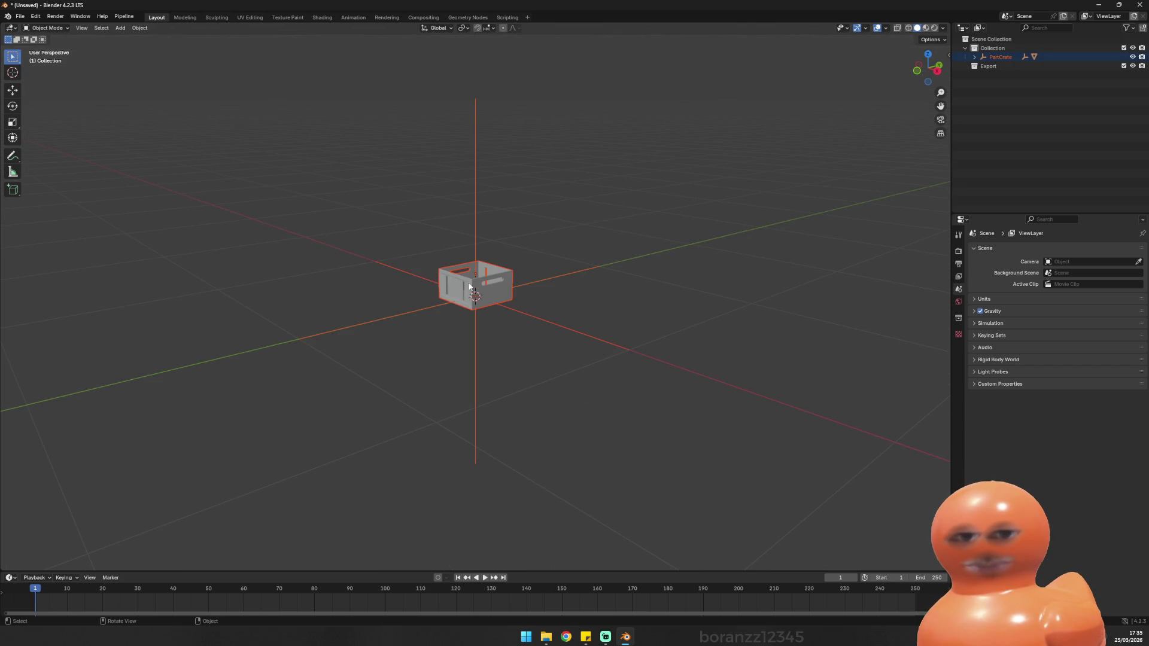
Step: Delete the PartCrate parent and material empties, leaving only the Walls mesh, and inspect it
left_click(996, 57)
right_click(996, 53)
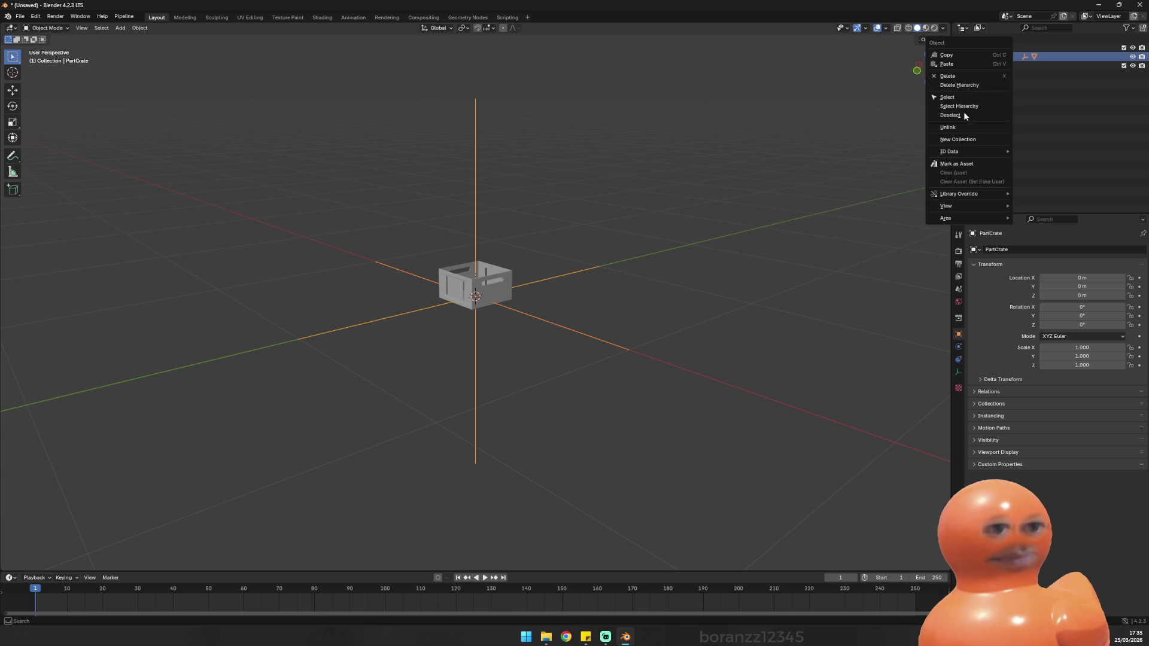
left_click(975, 127)
left_click(1000, 58)
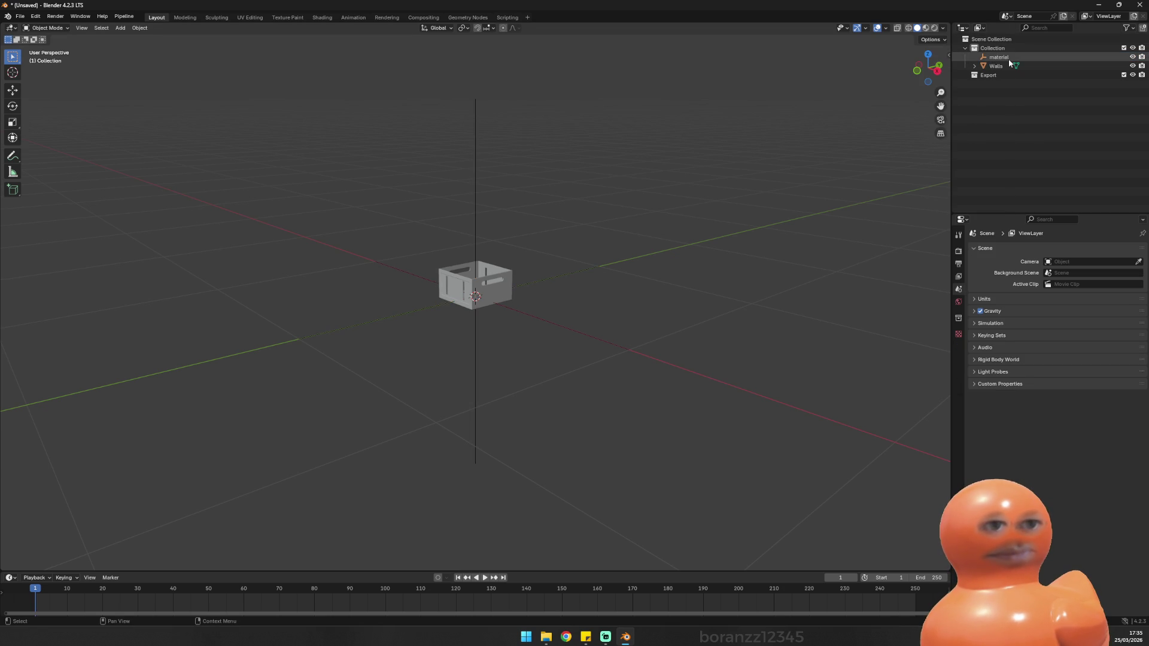
key("x")
left_click(996, 57)
scroll(630, 167, "up", 6)
mouse_move(437, 154)
left_mouse_down()
mouse_move(572, 114)
mouse_move(603, 124)
mouse_move(569, 144)
mouse_move(480, 146)
mouse_move(521, 170)
mouse_move(575, 160)
mouse_move(597, 185)
left_mouse_up()
key("Tab")
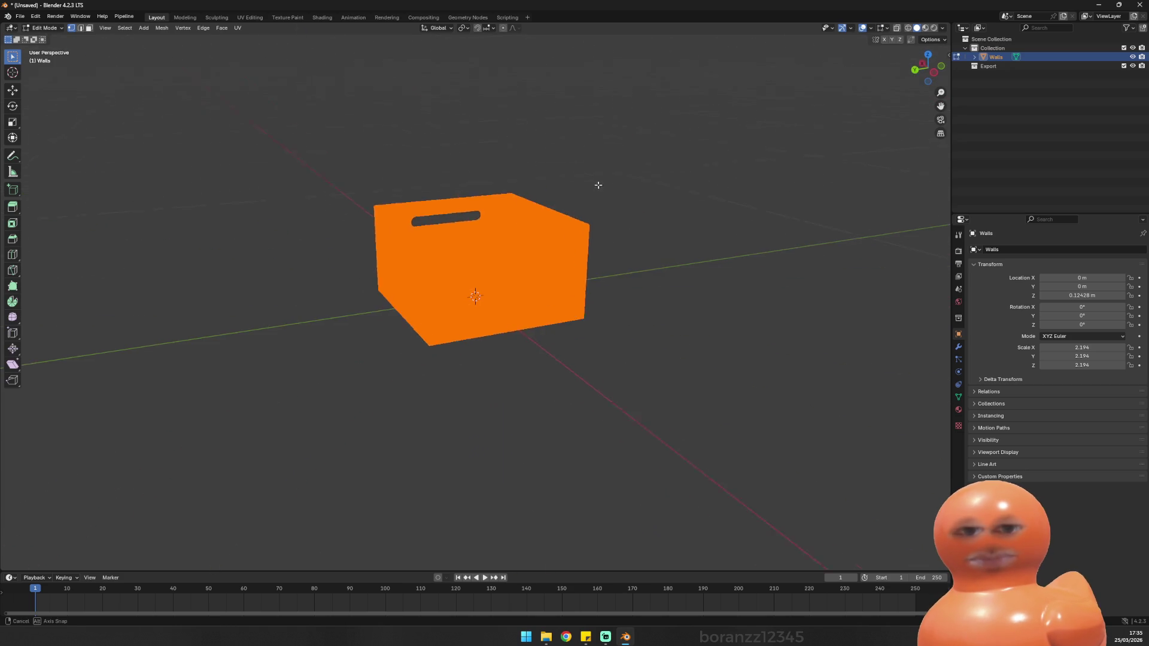
scroll(571, 218, "up", 5)
key("Tab")
scroll(558, 204, "down", 8)
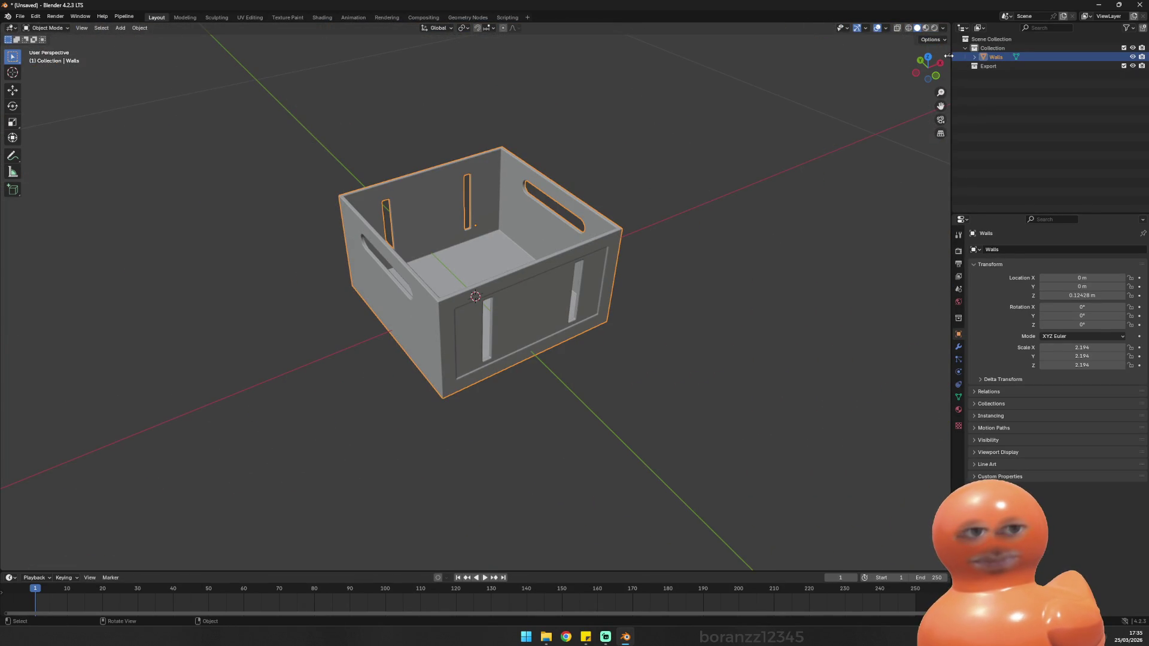
Step: Rename the Walls mesh to box_high and bring up the Quad Remesher tools
double_click(999, 58)
key("BackSpace")
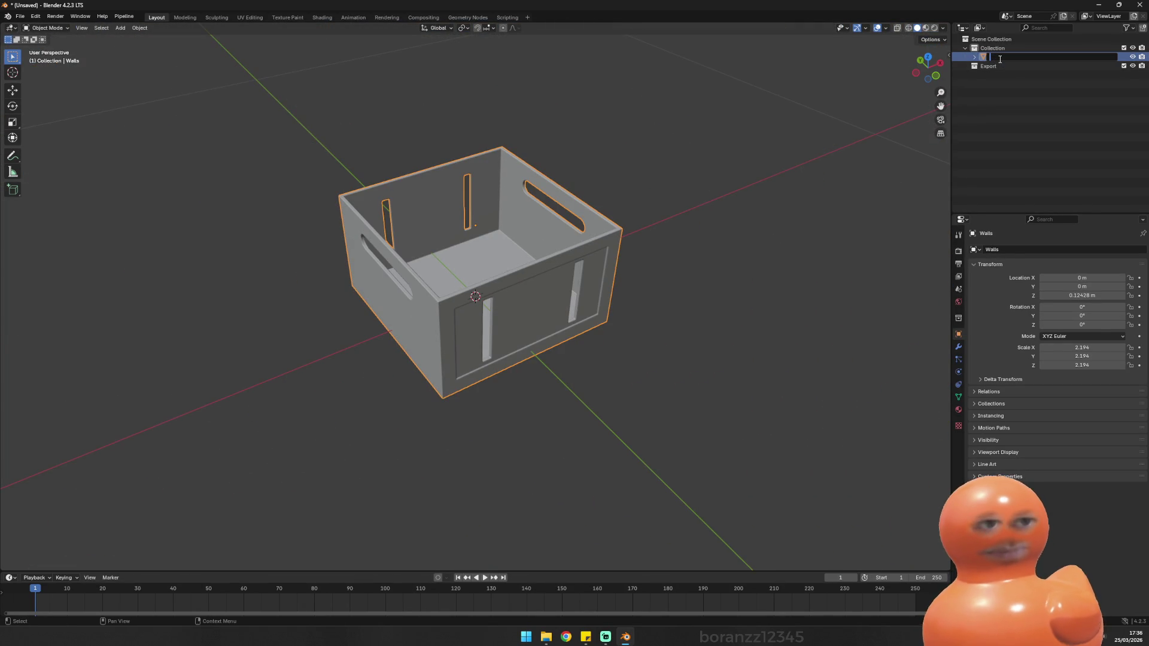
type("boxchi")
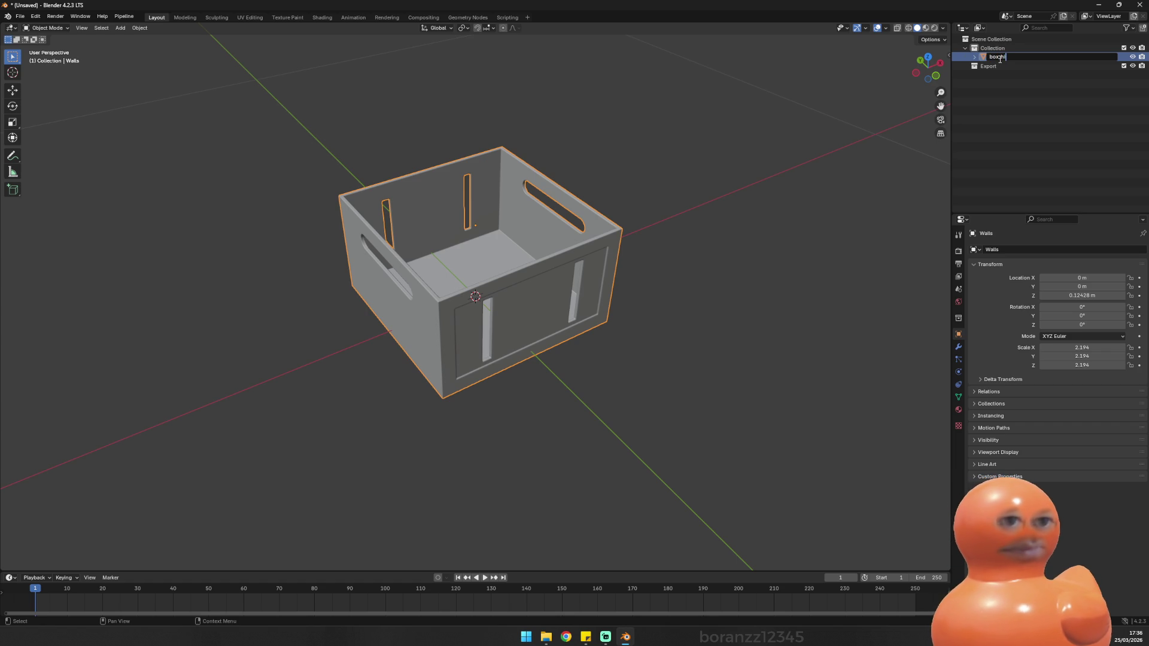
key("Return")
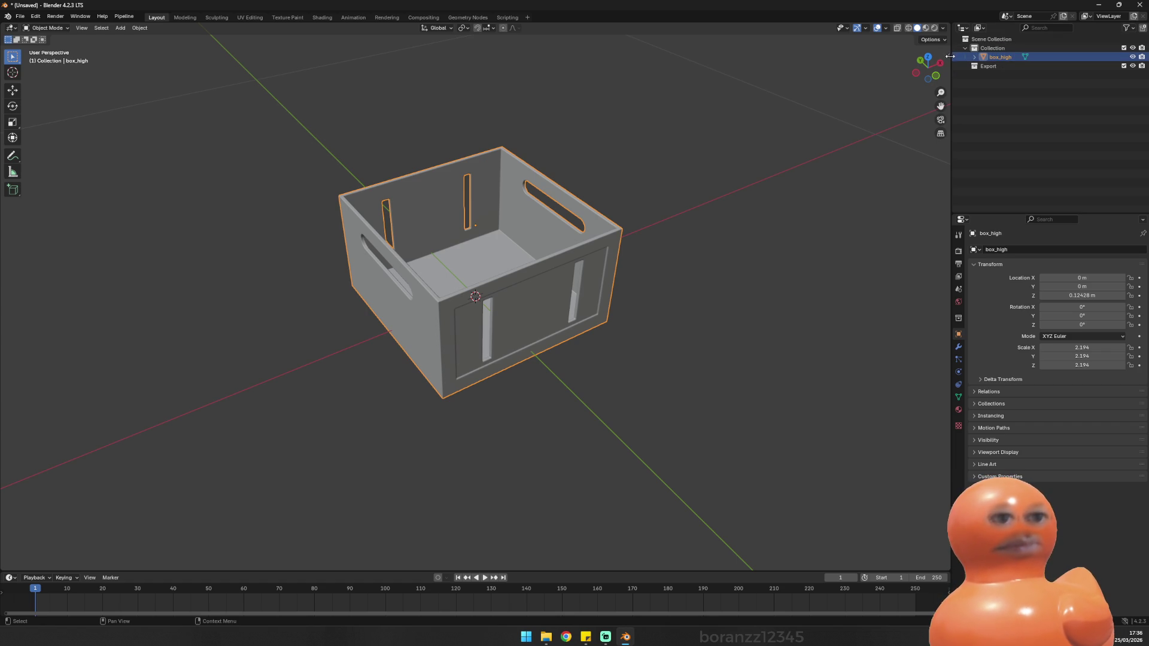
left_click(949, 55)
left_click(946, 173)
left_click(880, 93)
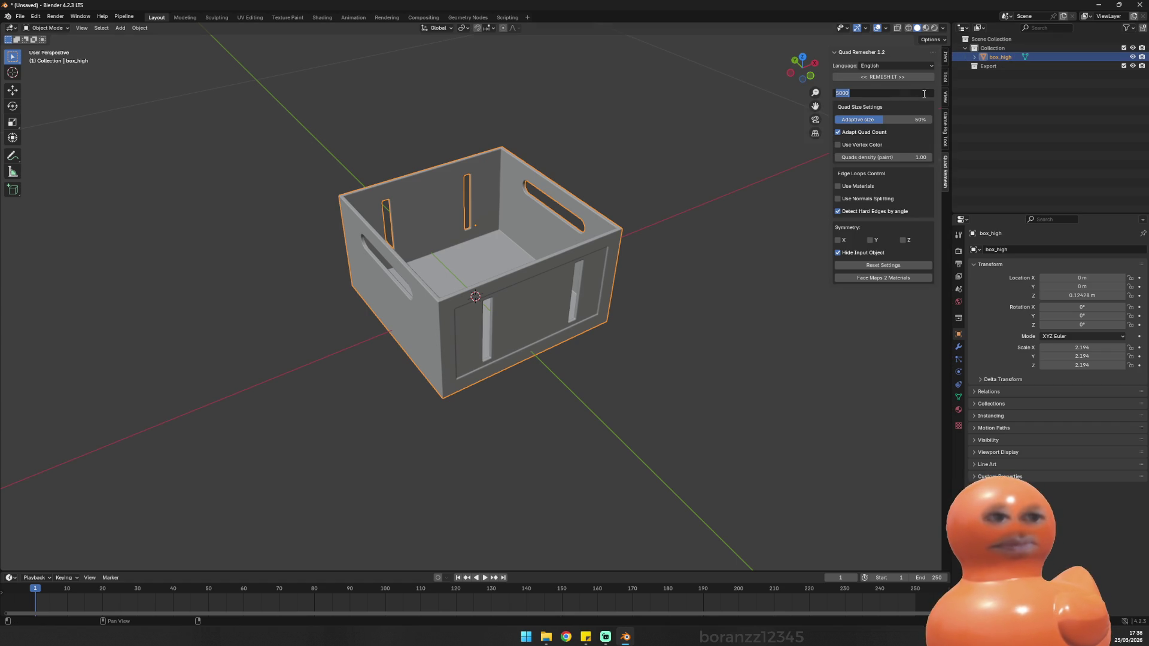
Step: Remesh box_high with Quad Remesher at a quad count of 1000 and view the result
type("1")
key("Return")
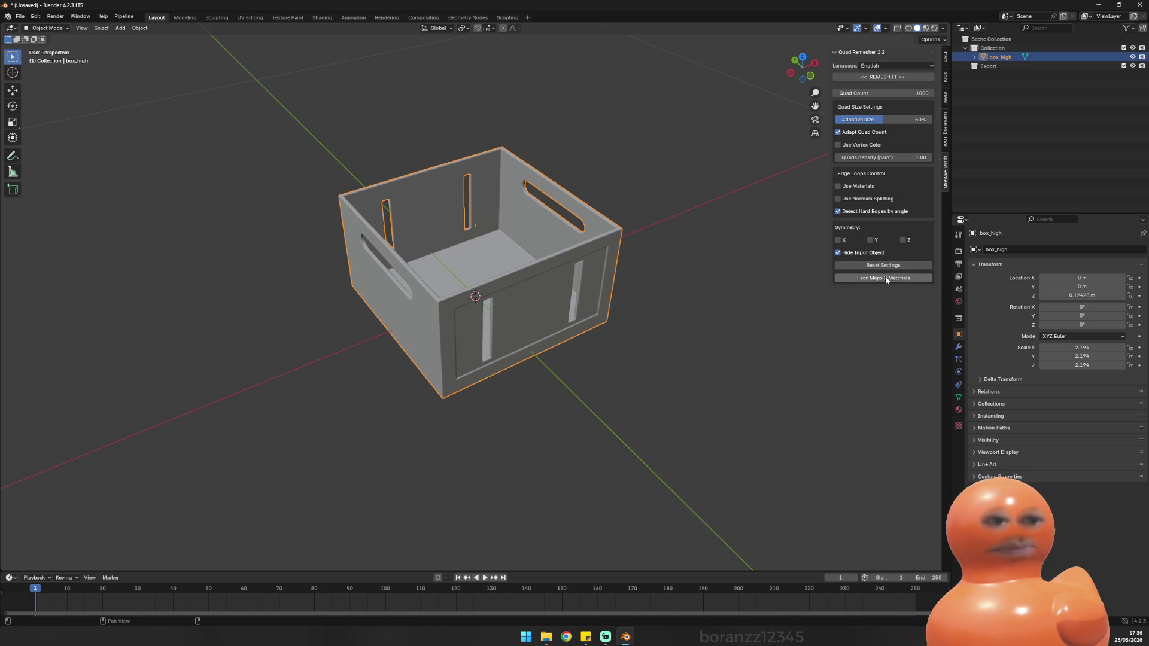
left_click(883, 77)
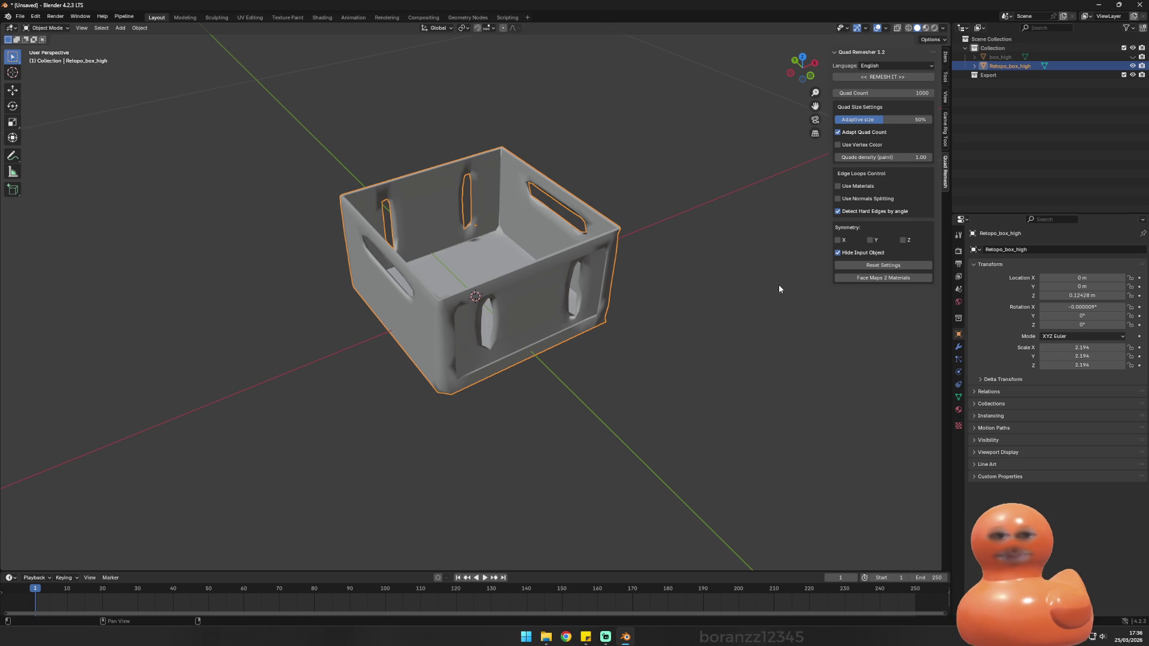
left_click_drag(574, 172, 585, 220)
scroll(583, 222, "up", 4)
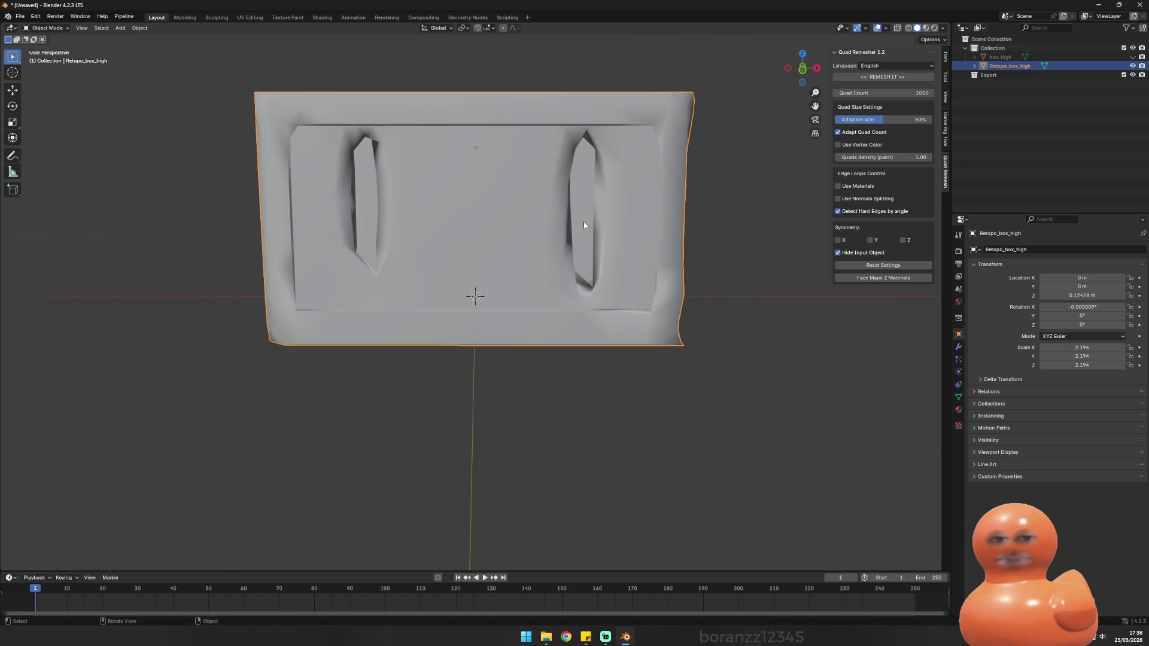
Step: Delete the lumpy Retopo_box_high and make box_high visible and selected again
scroll(583, 222, "down", 3)
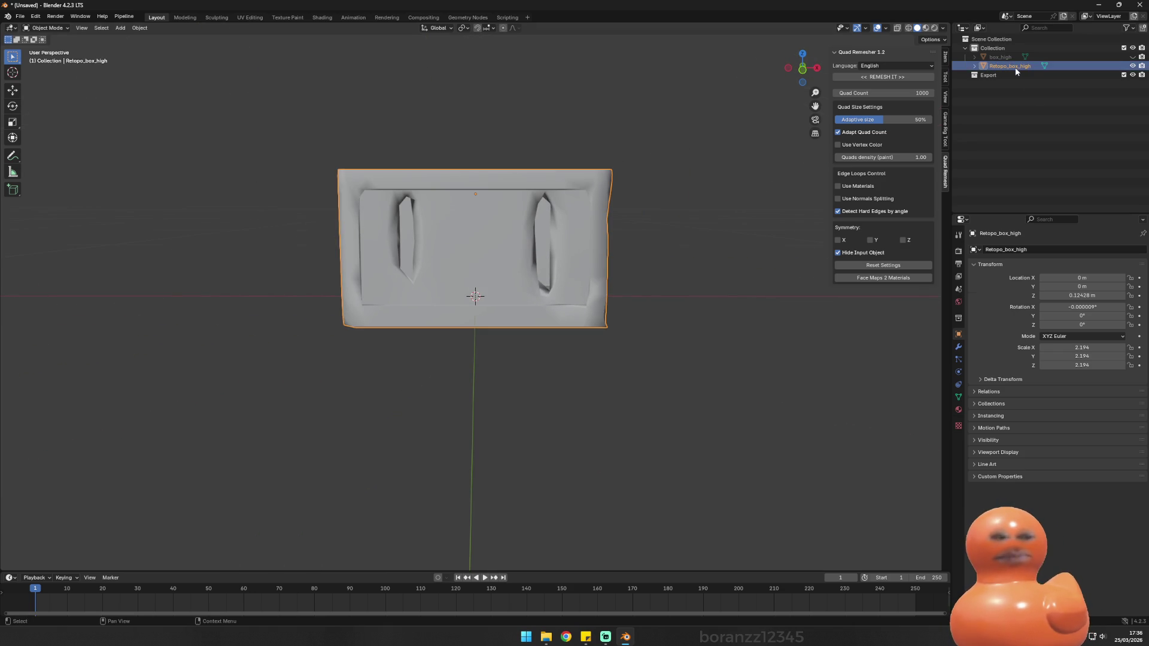
key("Delete")
left_click(1005, 57)
left_click(1132, 57)
Step: Reset Quad Remesher to its default 5000 quad count and remesh box_high
left_click(918, 93)
type("200")
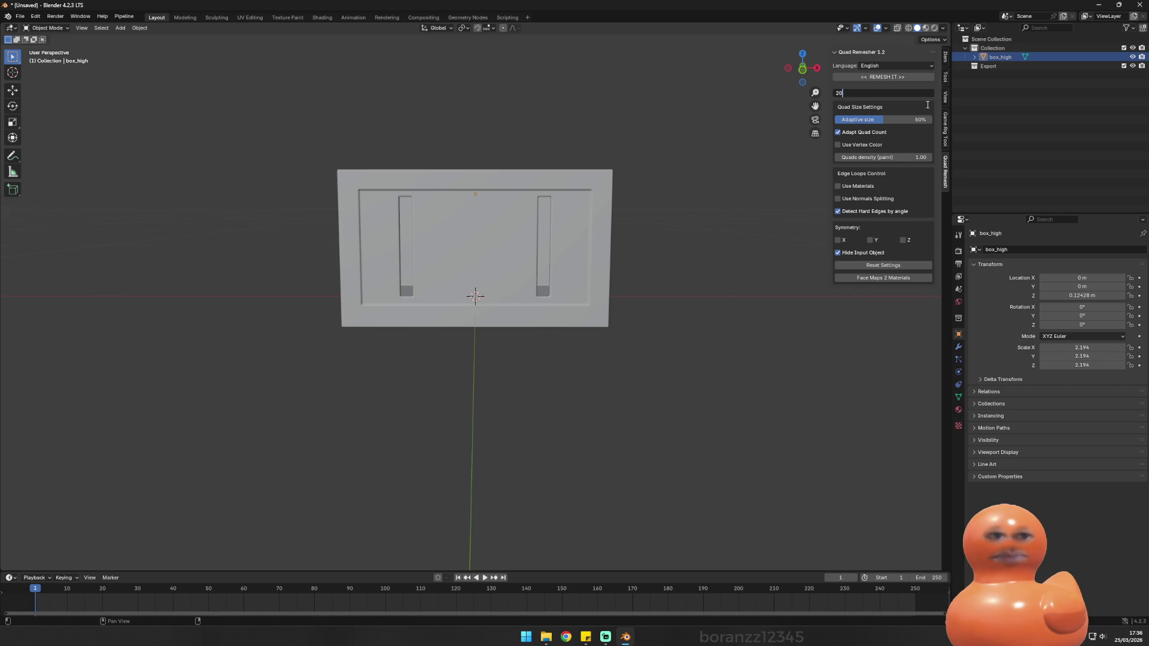
key("Escape")
left_click(890, 267)
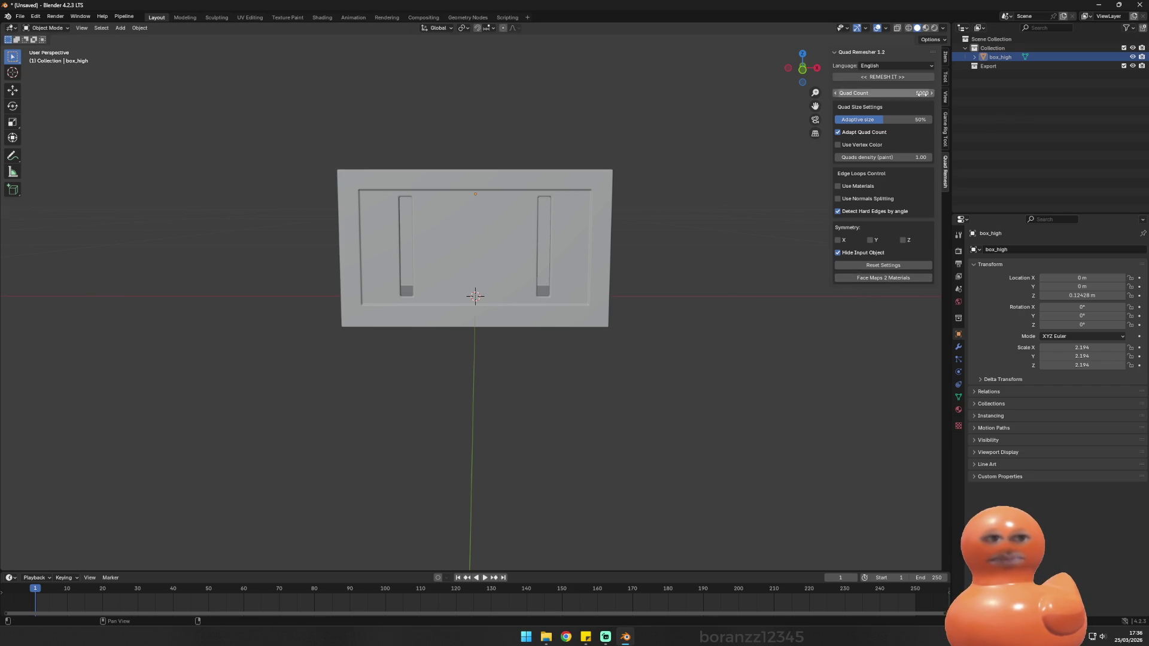
left_click(899, 77)
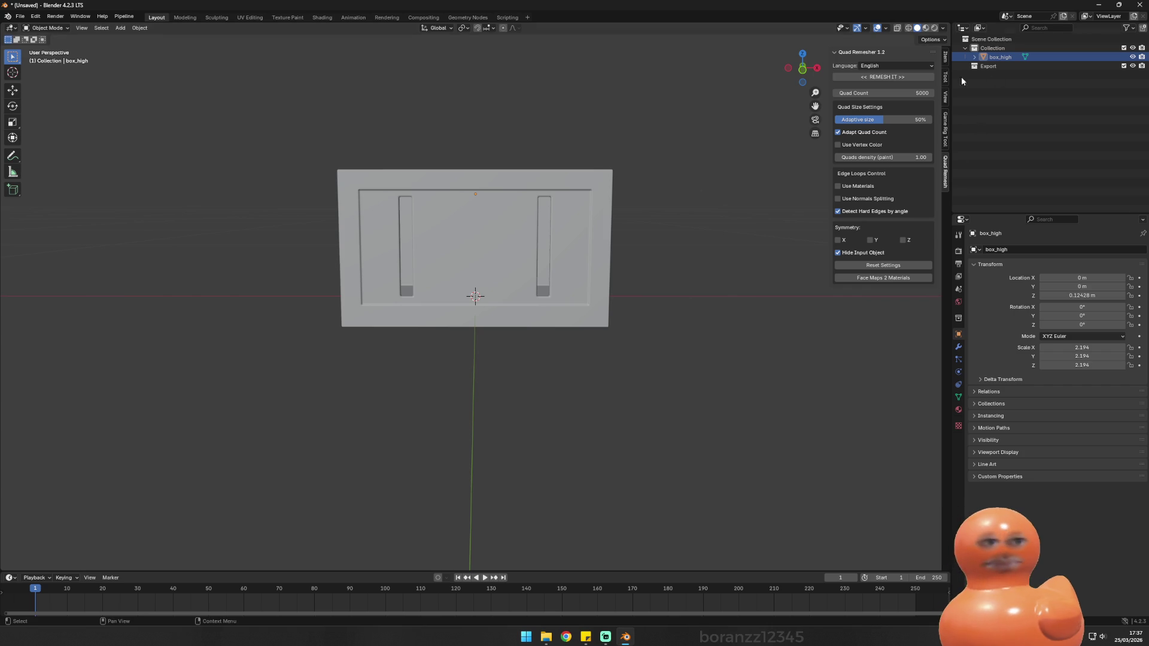
left_click(883, 77)
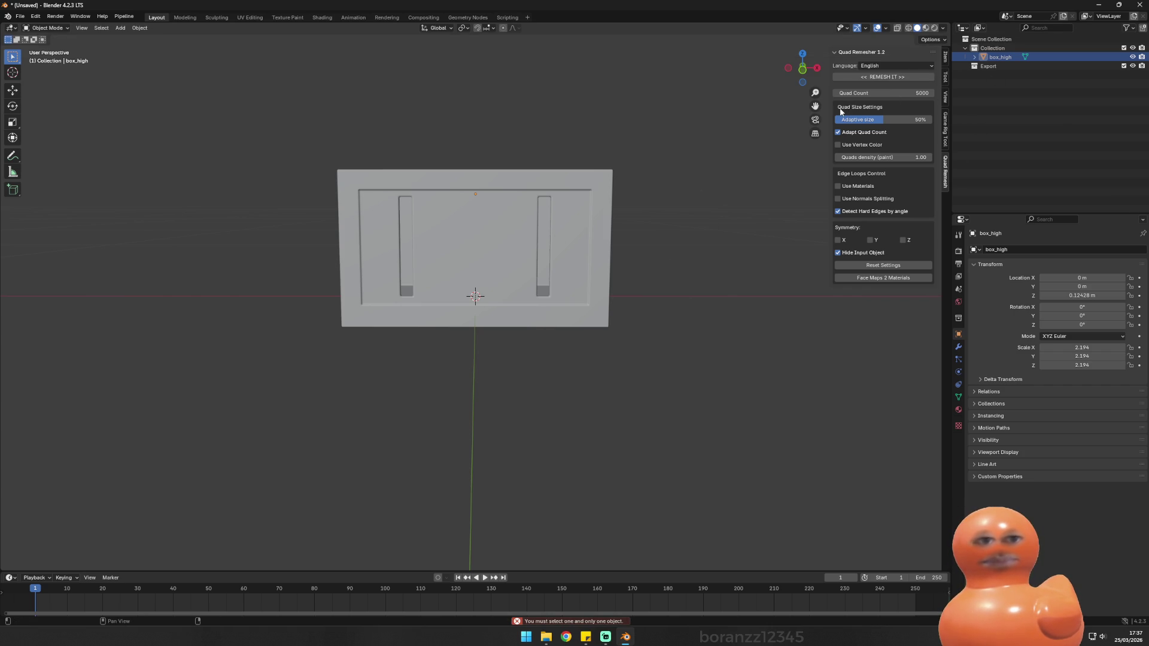
Step: Inspect the new 5000-quad remesh in edit mode from the right side and an angled front
left_click(602, 221)
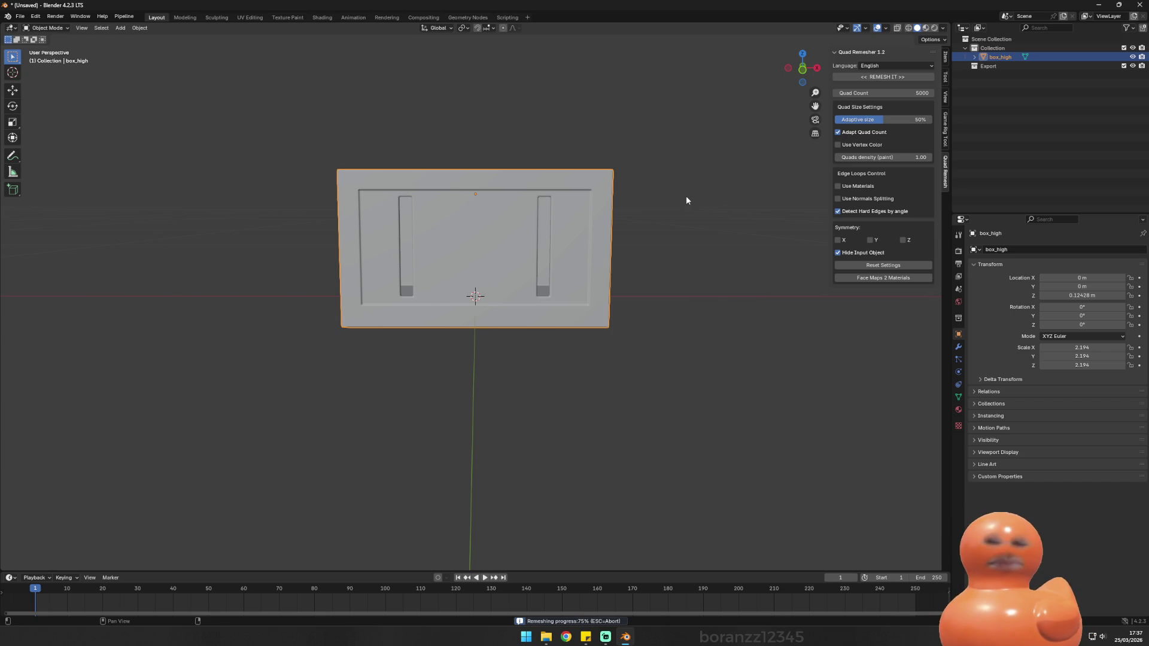
key("Tab")
key("grave")
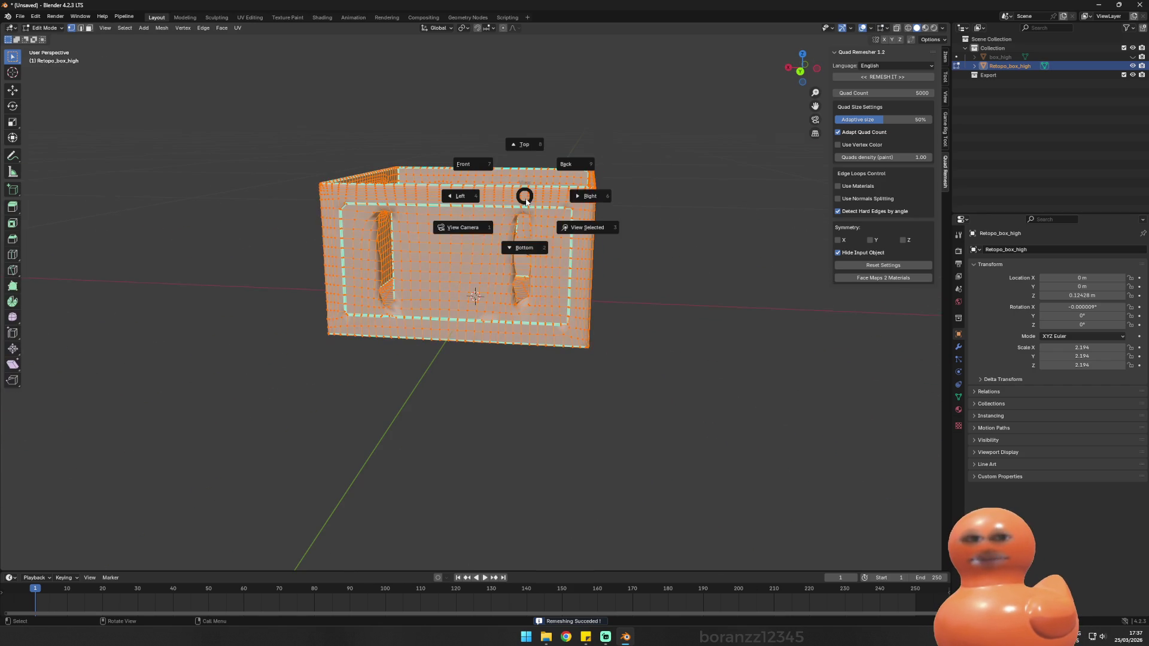
left_click(724, 147)
mouse_move(723, 146)
left_mouse_down()
mouse_move(457, 216)
mouse_move(287, 197)
mouse_move(437, 185)
mouse_move(409, 192)
mouse_move(444, 253)
mouse_move(427, 179)
mouse_move(461, 172)
mouse_move(493, 188)
mouse_move(484, 193)
mouse_move(583, 174)
mouse_move(679, 242)
mouse_move(697, 215)
left_mouse_up()
key("Tab")
key("Tab")
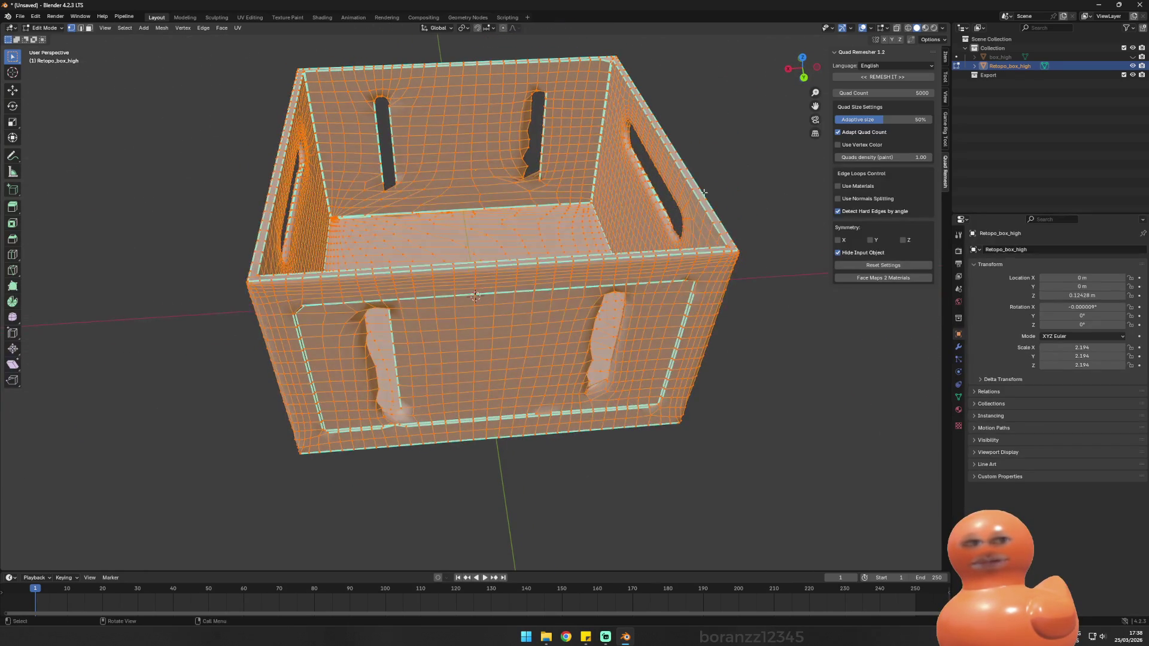
Step: Set the Quad Remesher quad count to 8000 and show box_high again
left_click(913, 93)
type("8000")
key("Return")
left_click(1132, 57)
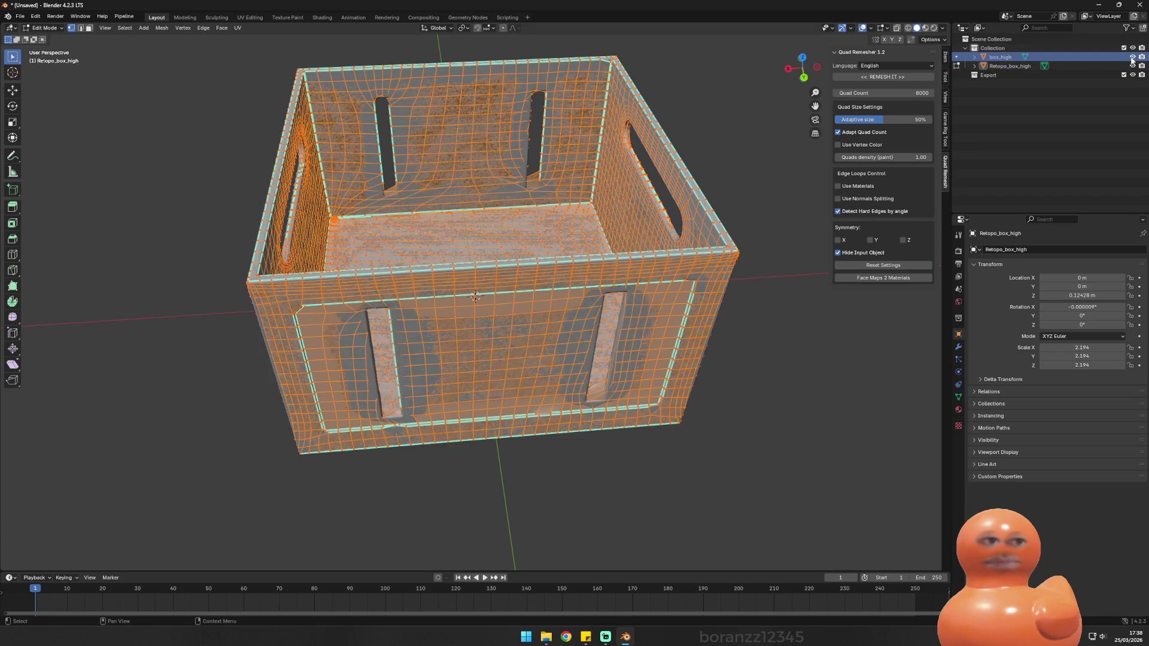
Step: Hide and delete the old Retopo_box_high, then select box_high for remeshing
left_click(1133, 65)
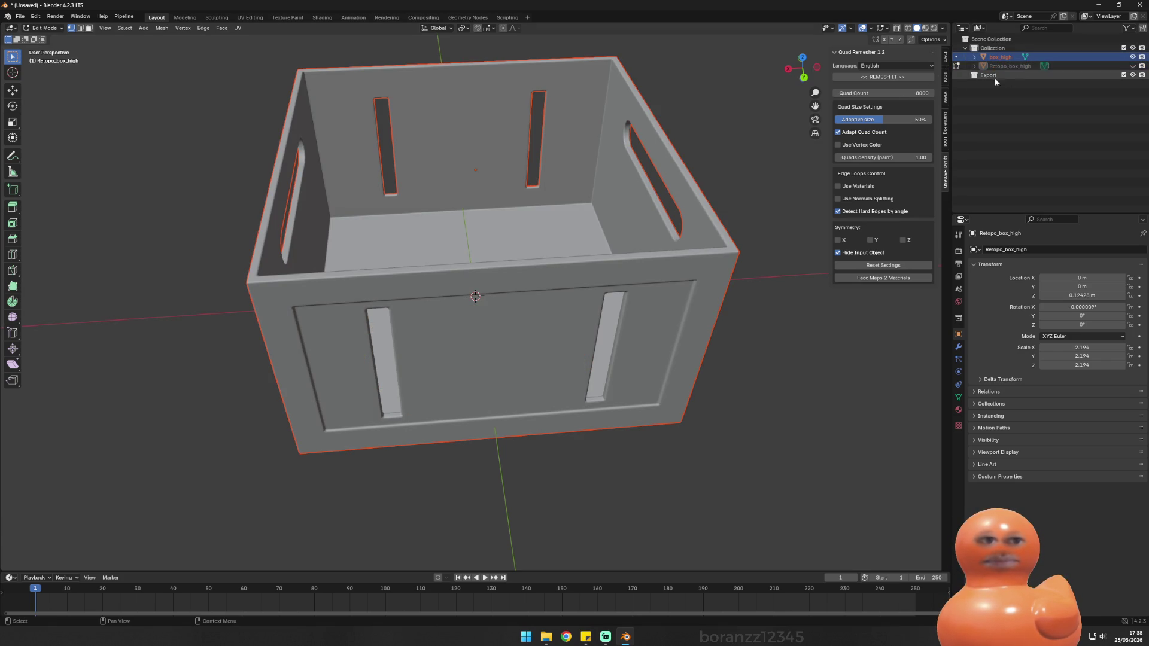
left_click(1029, 66)
key("Delete")
left_click(1028, 57)
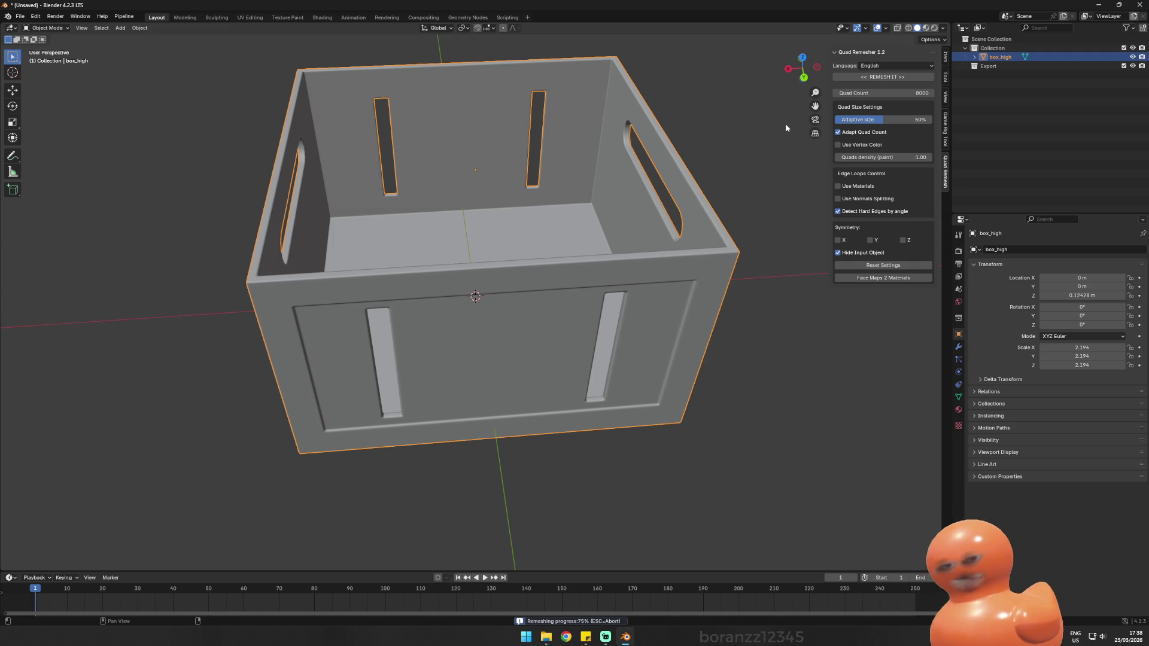
mouse_move(785, 123)
left_mouse_down()
mouse_move(585, 120)
mouse_move(598, 92)
mouse_move(541, 99)
left_mouse_up()
left_click(998, 57)
Step: Inspect the new 8000-quad Retopo_box_high topology in edit mode and the shaded crate
left_click(1003, 66)
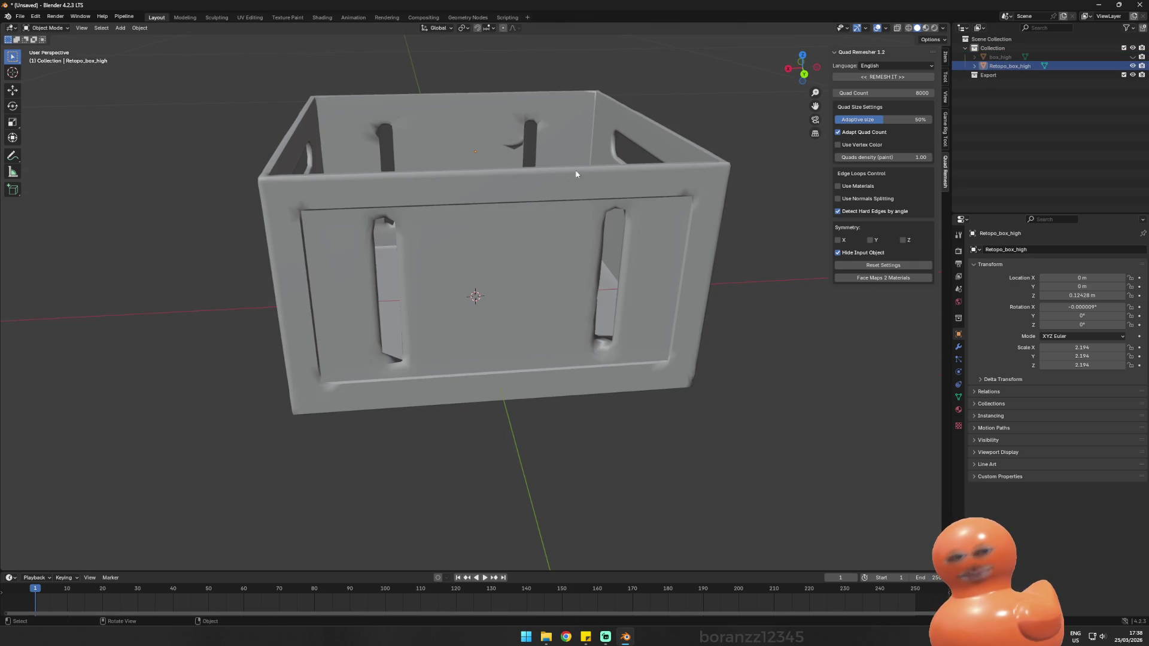
key("Tab")
mouse_move(573, 193)
left_mouse_down()
mouse_move(517, 170)
mouse_move(568, 143)
mouse_move(667, 127)
mouse_move(592, 143)
mouse_move(623, 133)
left_mouse_up()
key("alt+a")
key("Tab")
key("Tab")
key("Tab")
key("Tab")
key("Tab")
key("Tab")
left_click_drag(658, 99, 511, 92)
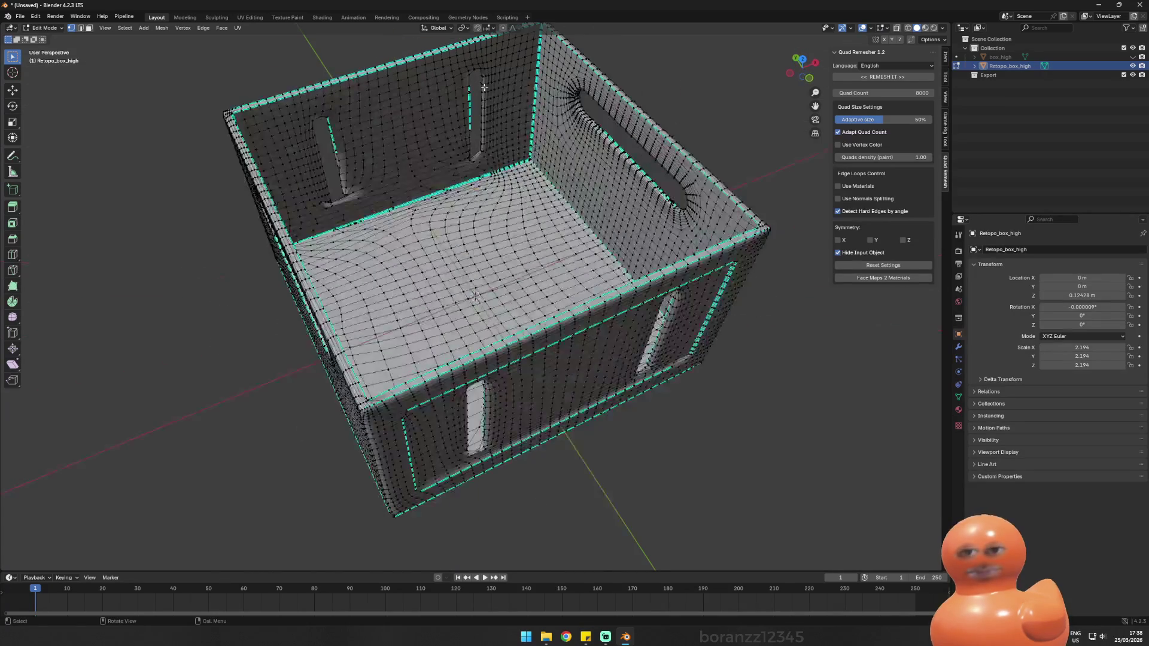
left_click_drag(356, 76, 314, 47)
left_click(230, 28)
Step: Rename Retopo_box_high to box_low by removing the Retopo_ prefix
left_click(228, 26)
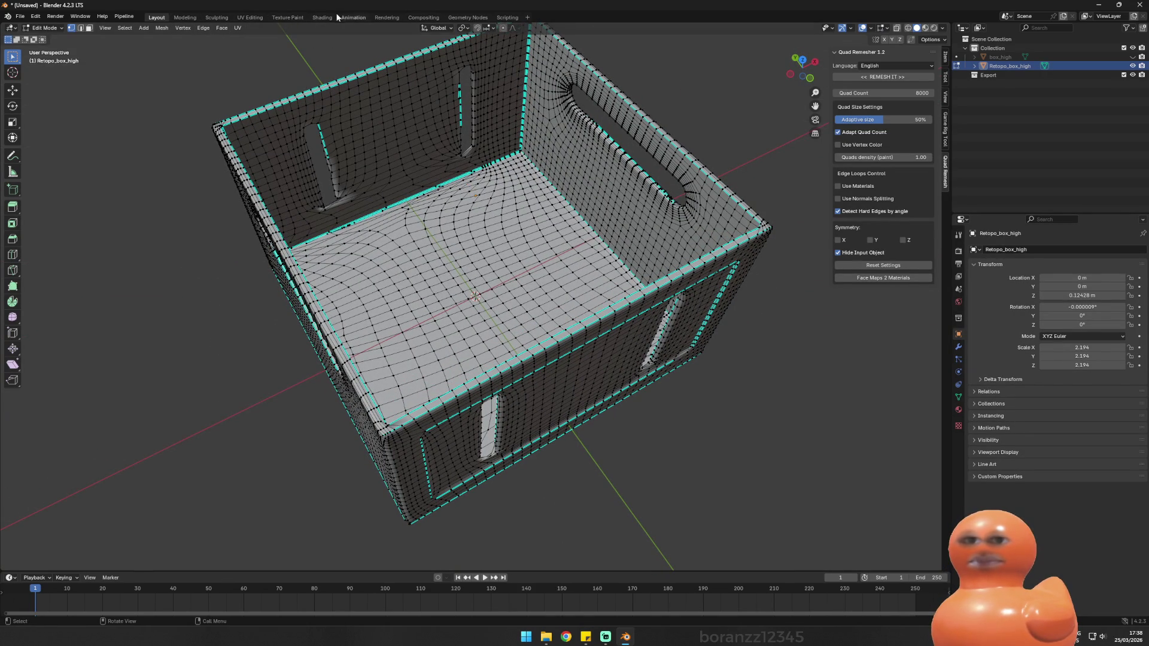
double_click(1008, 66)
left_click(1011, 67)
key("BackSpace")
key("BackSpace")
key("BackSpace")
key("BackSpace")
key("BackSpace")
key("BackSpace")
type("box_low")
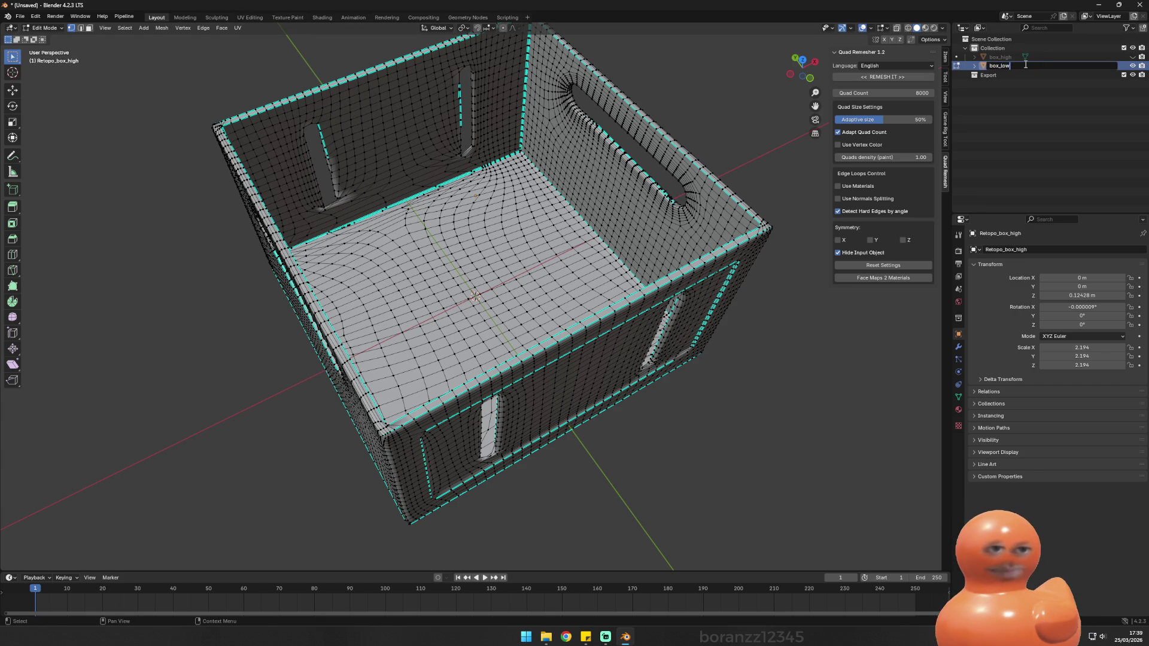
key("Return")
Step: Cancel the file dialog and switch to the UV Editing workspace
key("ctrl+o")
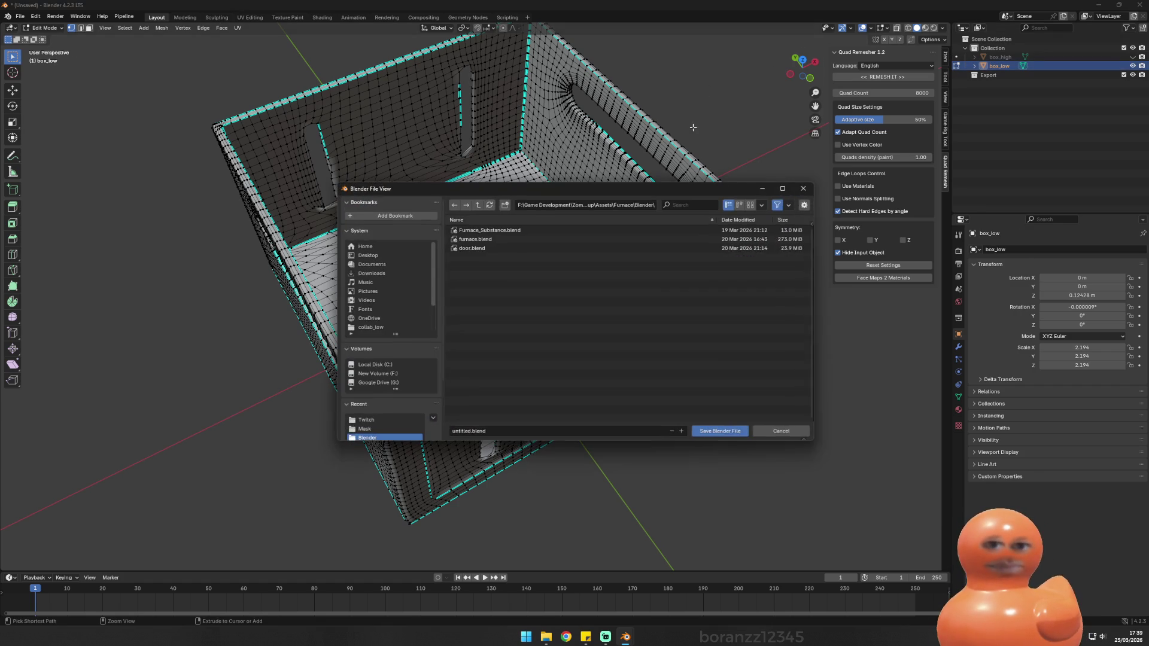
left_click(803, 190)
mouse_move(672, 173)
left_mouse_down()
mouse_move(721, 103)
mouse_move(520, 73)
mouse_move(515, 89)
mouse_move(455, 95)
mouse_move(508, 89)
left_mouse_up()
left_click(250, 18)
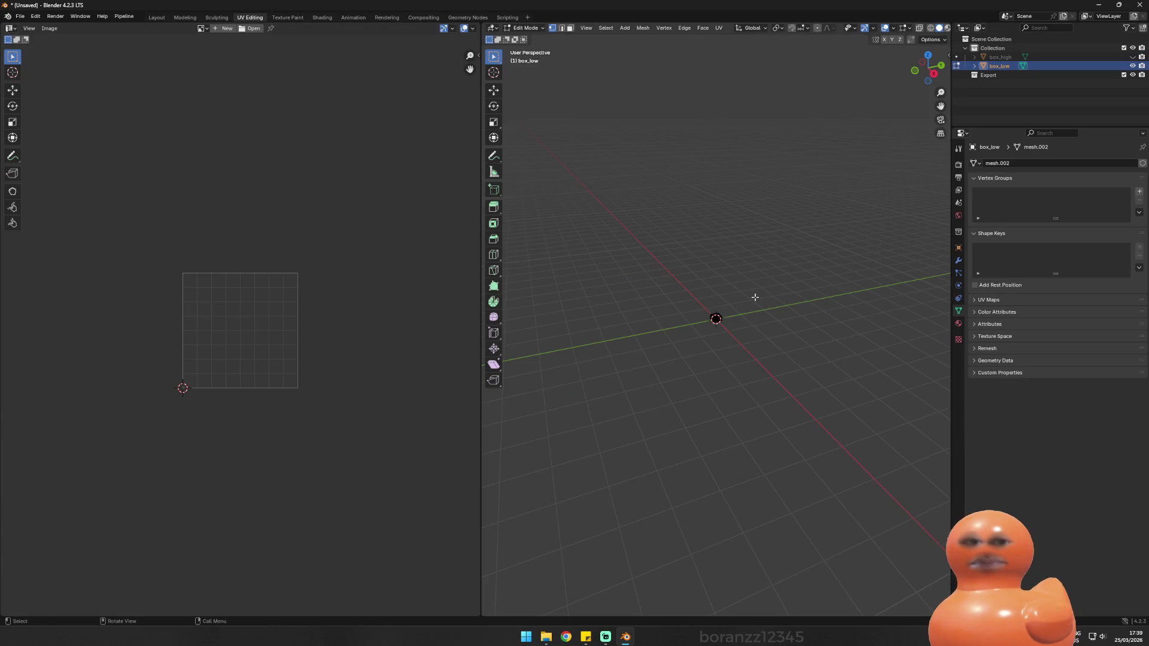
Step: Deselect the mesh and mark the crate's rim edge loop as a UV seam
scroll(686, 354, "up", 15)
key("alt+a")
mouse_move(686, 354)
left_mouse_down()
mouse_move(778, 284)
mouse_move(802, 282)
left_mouse_up()
left_click(910, 277, "alt")
mouse_move(885, 266)
left_mouse_down()
mouse_move(857, 220)
mouse_move(844, 281)
left_mouse_up()
left_click(718, 28)
left_click(740, 132)
Step: Mark the left-wall rim edge loop as a UV seam
left_click(553, 142, "alt")
left_click_drag(599, 149, 666, 49)
left_click(719, 28)
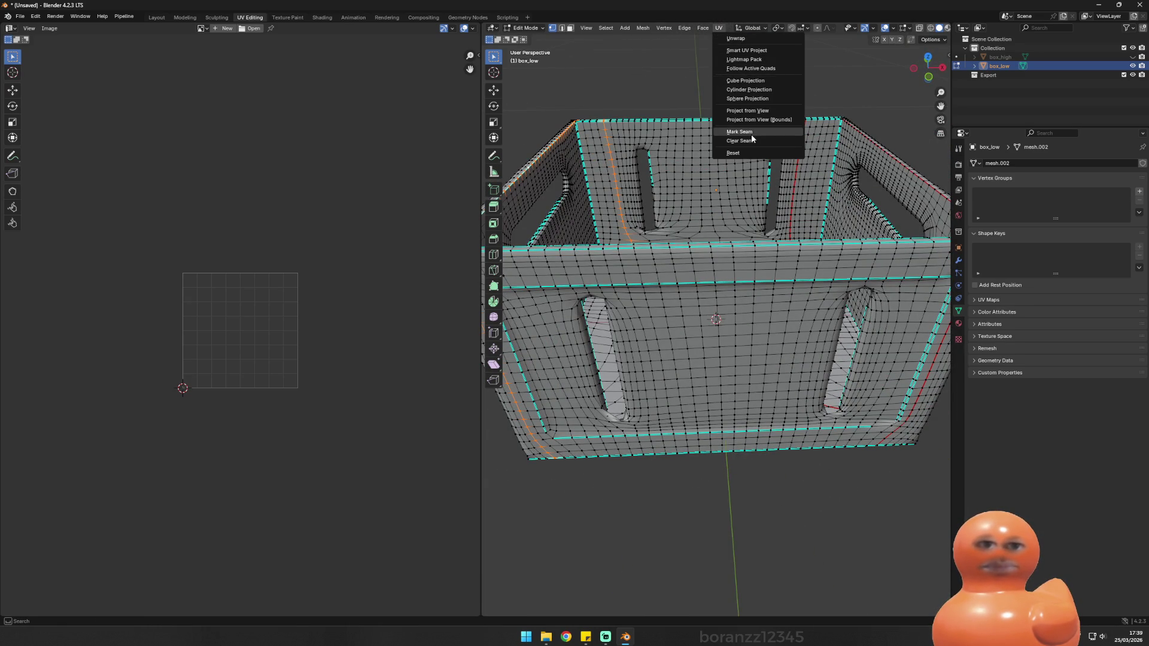
left_click(740, 131)
Step: Select the side-wall and right-wall edge loops and mark them as UV seams
mouse_move(740, 132)
left_mouse_down()
mouse_move(911, 203)
mouse_move(901, 180)
left_mouse_up()
left_click(918, 193, "alt")
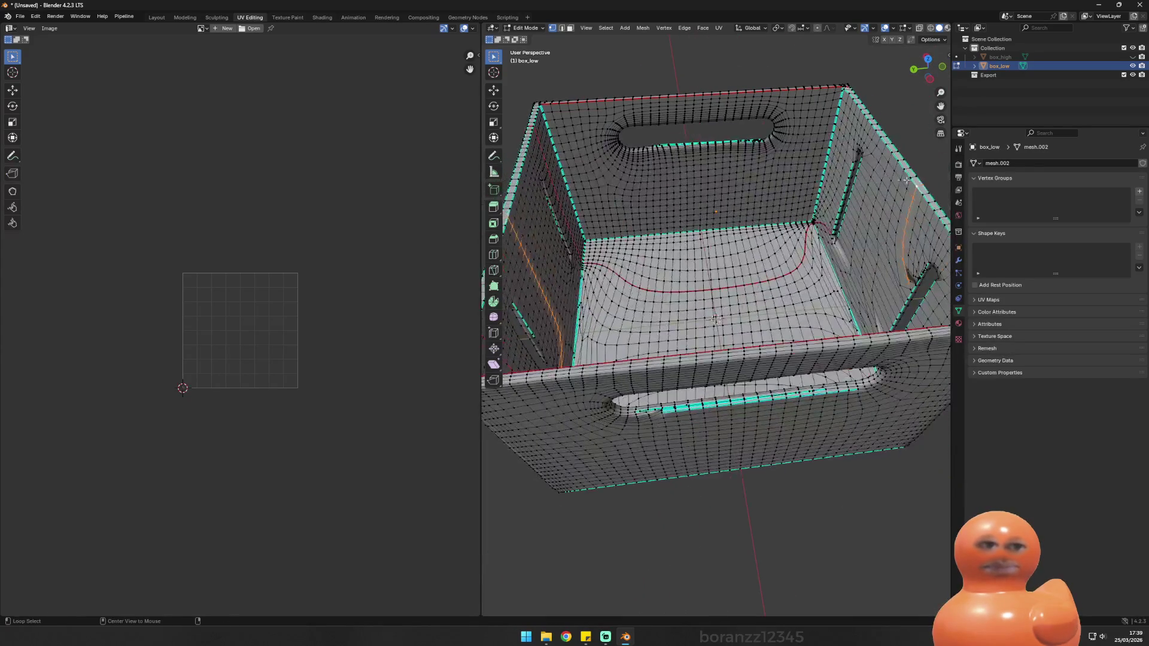
left_click(910, 177, "alt")
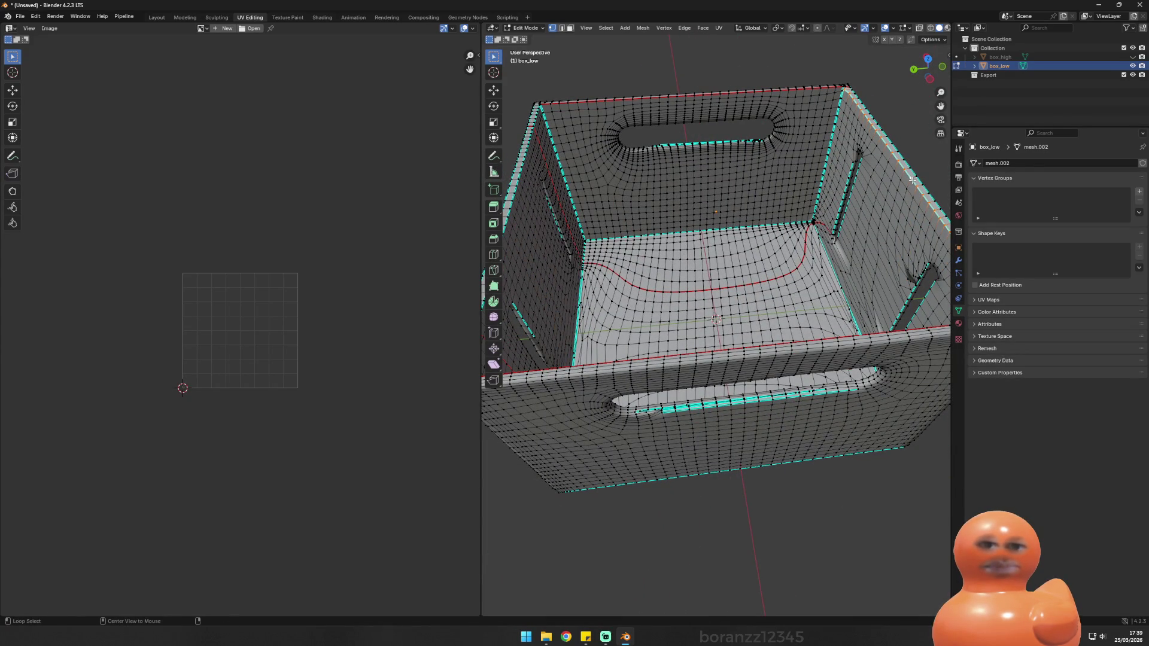
left_click(907, 189, "alt")
left_click(908, 198, "alt")
left_click(914, 198, "alt")
left_click(911, 201, "alt")
left_click(892, 213, "alt")
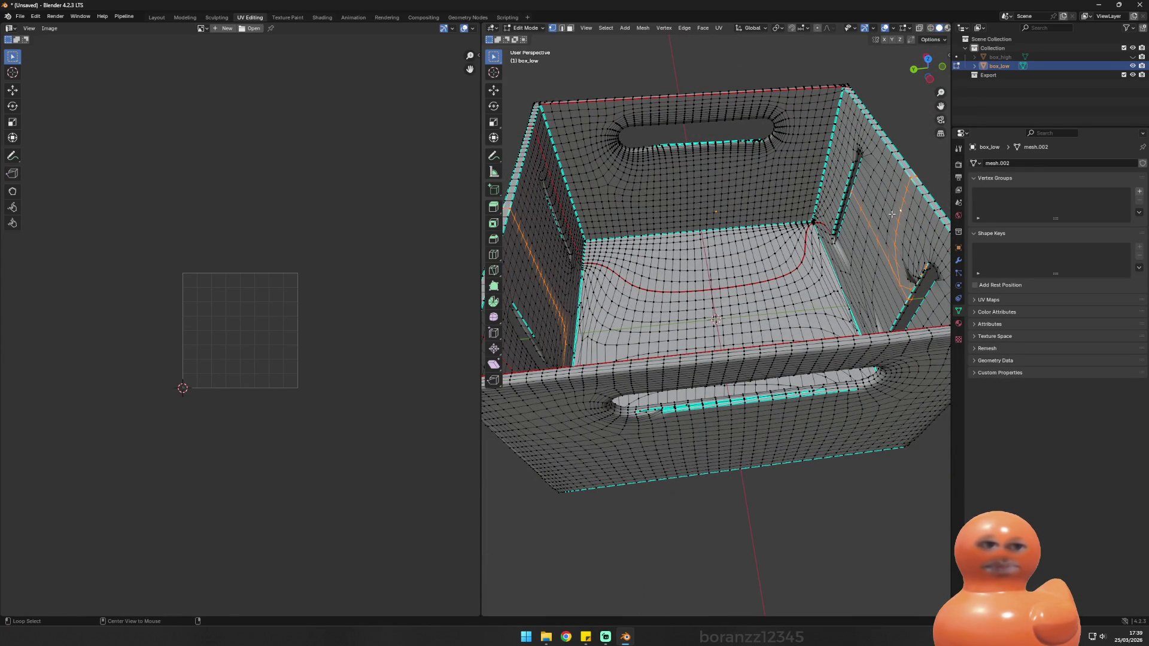
mouse_move(877, 251)
left_mouse_down()
mouse_move(758, 88)
mouse_move(808, 198)
mouse_move(772, 95)
mouse_move(839, 192)
mouse_move(851, 186)
mouse_move(844, 179)
left_mouse_up()
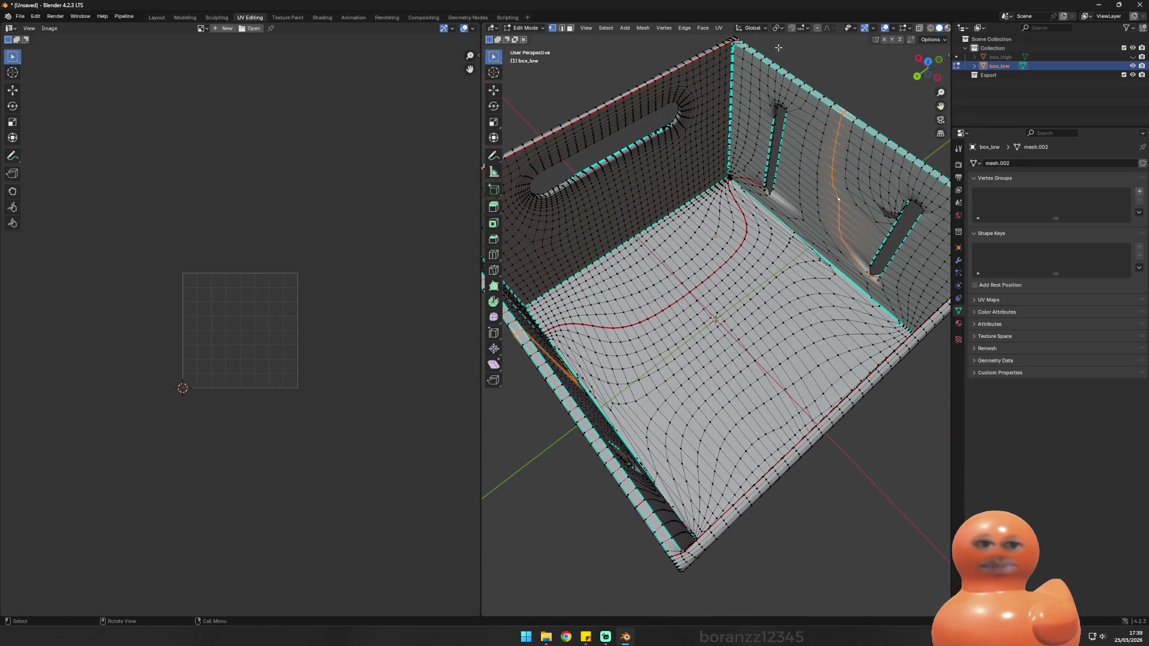
left_click(719, 28)
left_click(776, 137)
left_click_drag(777, 154, 742, 148)
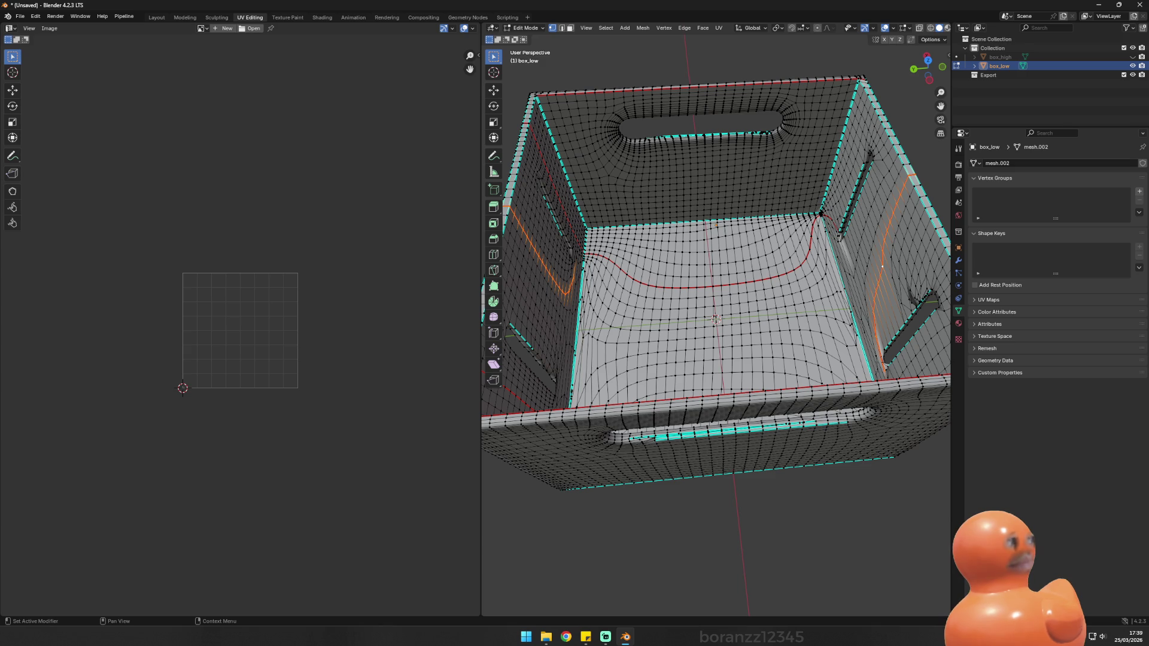
mouse_move(768, 195)
left_mouse_down()
mouse_move(730, 197)
mouse_move(839, 201)
mouse_move(817, 206)
left_mouse_up()
Step: Select the whole of box_low and unwrap it into UV islands along its seams
key("a")
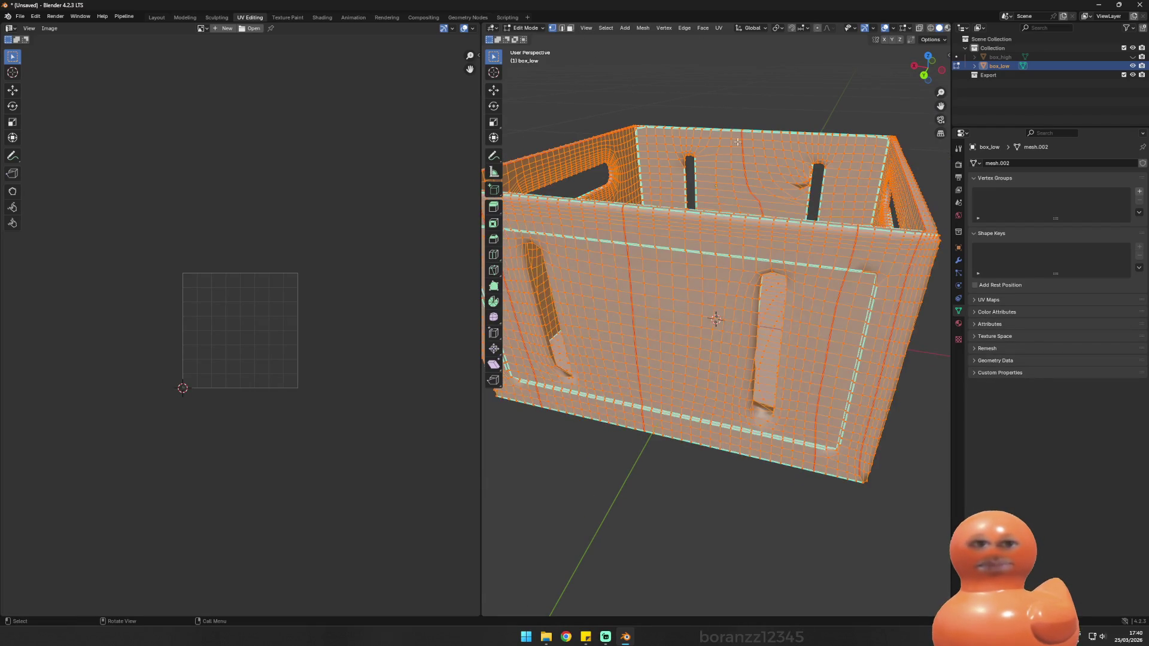
left_click(719, 28)
left_click(733, 43)
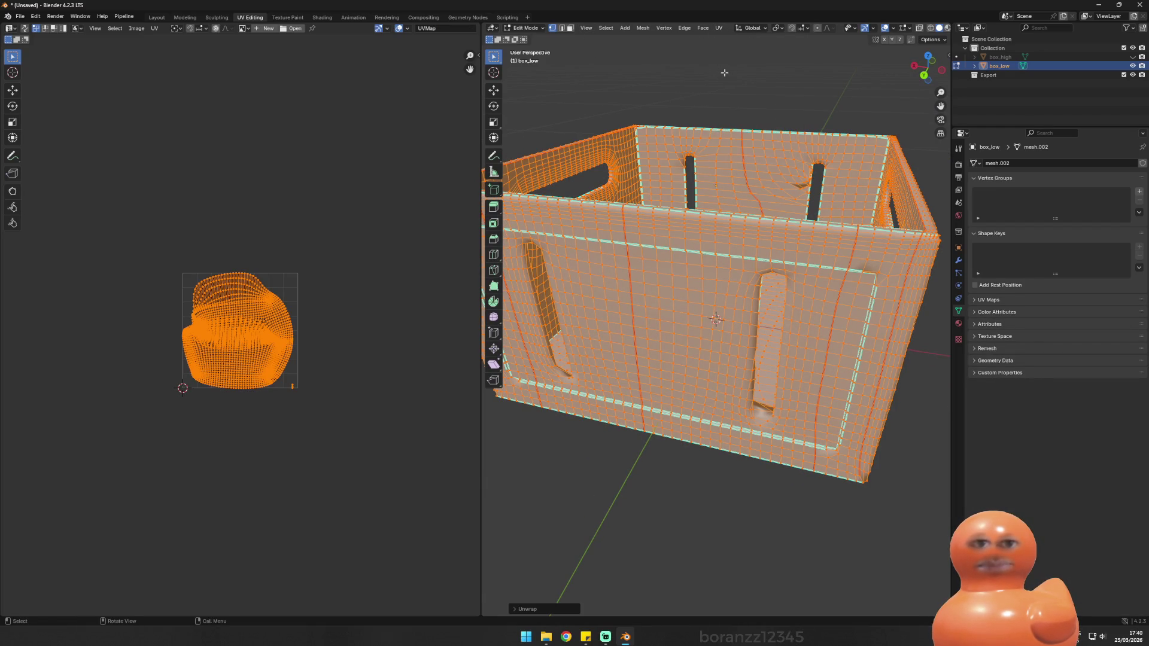
key("alt+a")
key("Home")
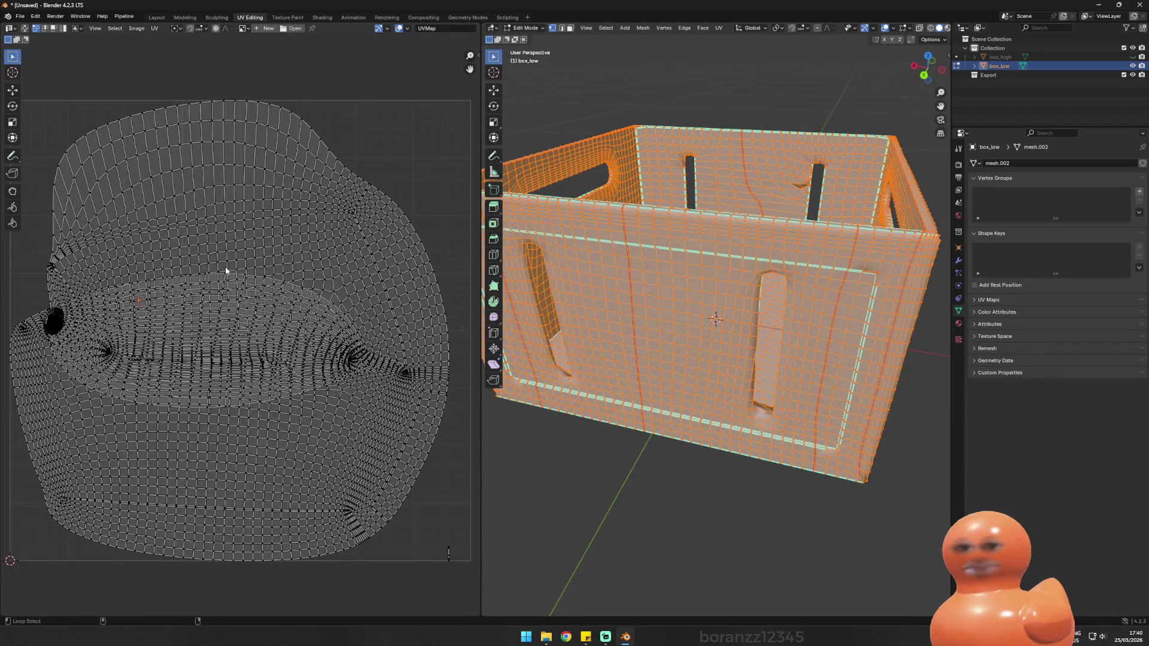
left_click(41, 342)
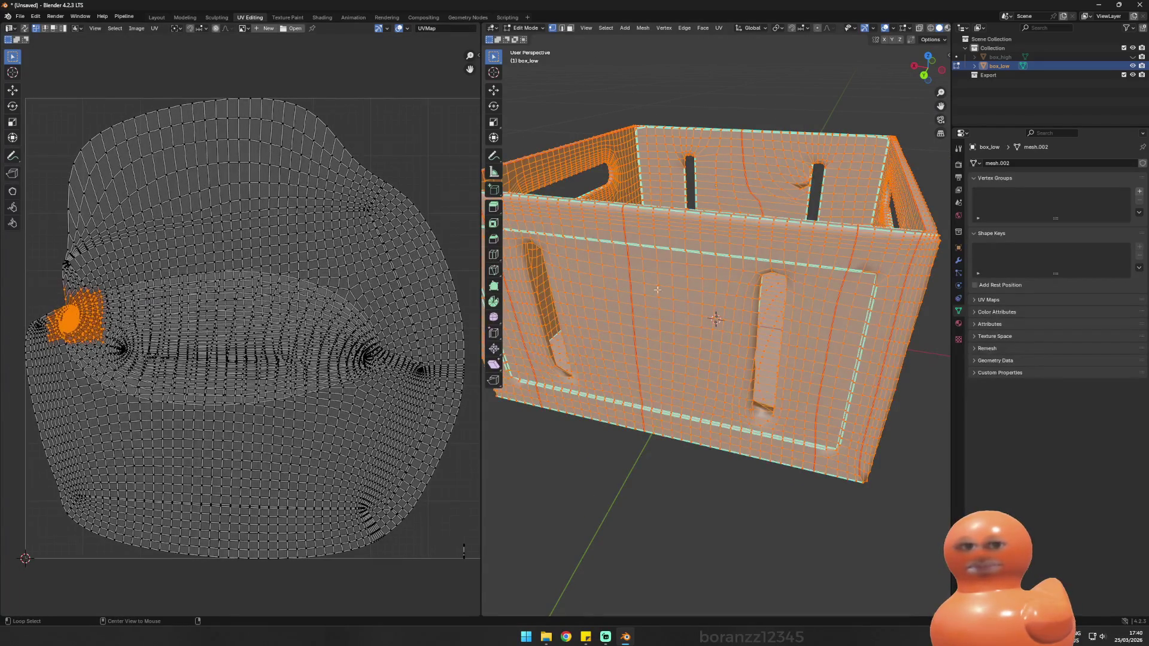
Step: Select blocks of front-wall faces to check their UV islands
left_click_drag(724, 262, 538, 272)
scroll(538, 272, "up", 5)
key("alt+a")
scroll(413, 256, "down", 4)
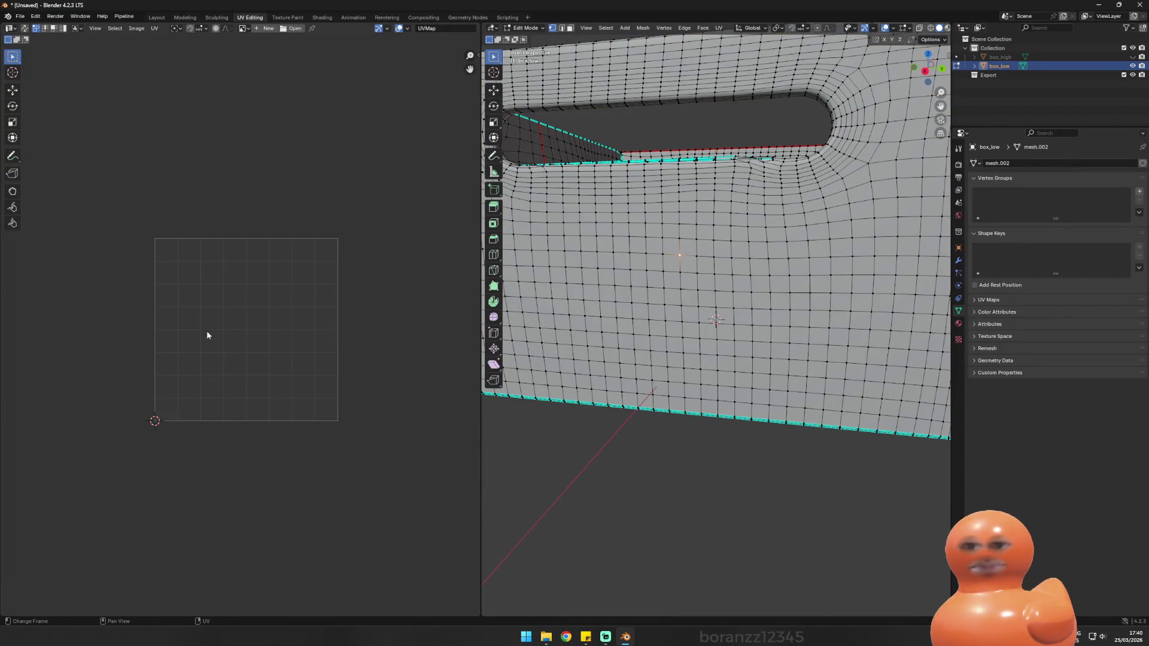
mouse_move(598, 269)
left_mouse_down()
mouse_move(659, 287)
mouse_move(592, 244)
mouse_move(690, 345)
left_mouse_up()
left_click_drag(588, 232, 762, 429)
left_click_drag(889, 162, 533, 457)
Step: Check the UVs of the corner and back-left wall faces, then clear the selection
left_click_drag(596, 134, 666, 203)
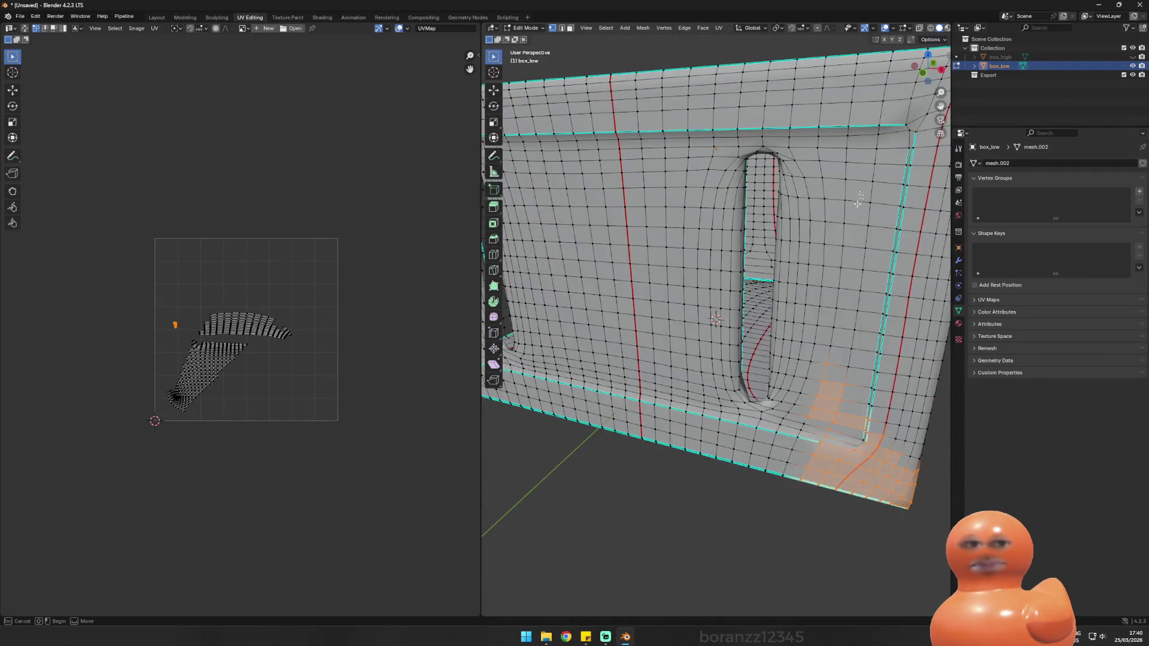
scroll(689, 251, "down", 5)
left_click_drag(619, 190, 755, 313)
left_click_drag(682, 256, 827, 218)
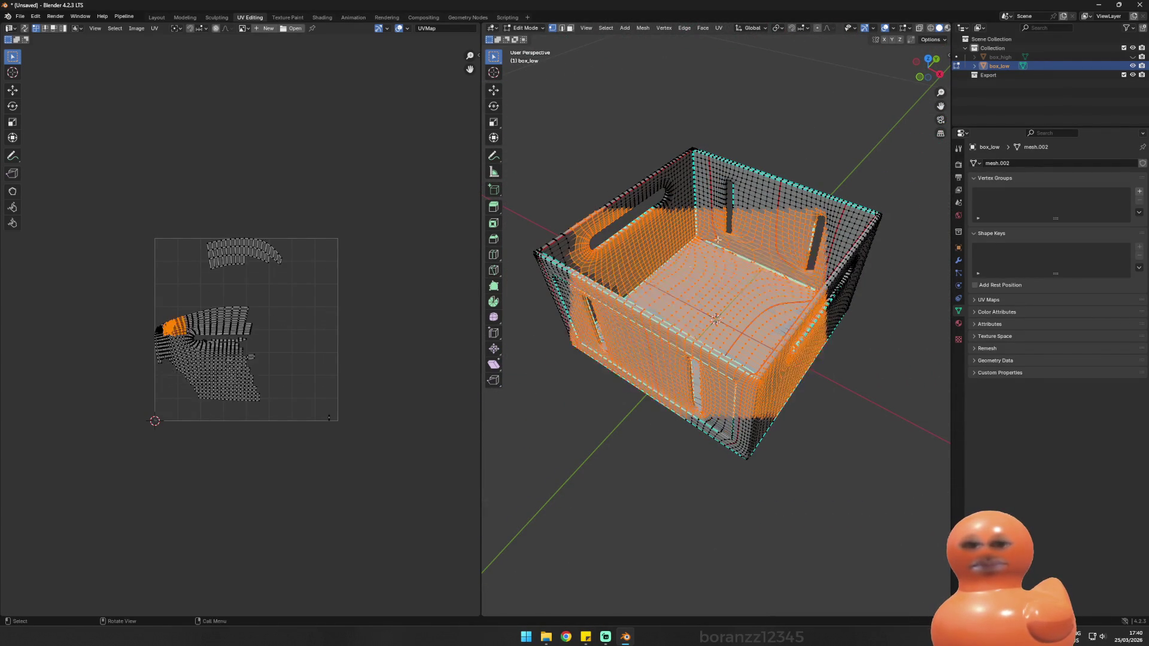
left_click(546, 326)
mouse_move(759, 254)
left_mouse_down()
mouse_move(634, 403)
mouse_move(778, 467)
left_mouse_up()
mouse_move(653, 320)
left_mouse_down()
mouse_move(778, 410)
mouse_move(624, 319)
mouse_move(596, 317)
left_mouse_up()
key("alt+a")
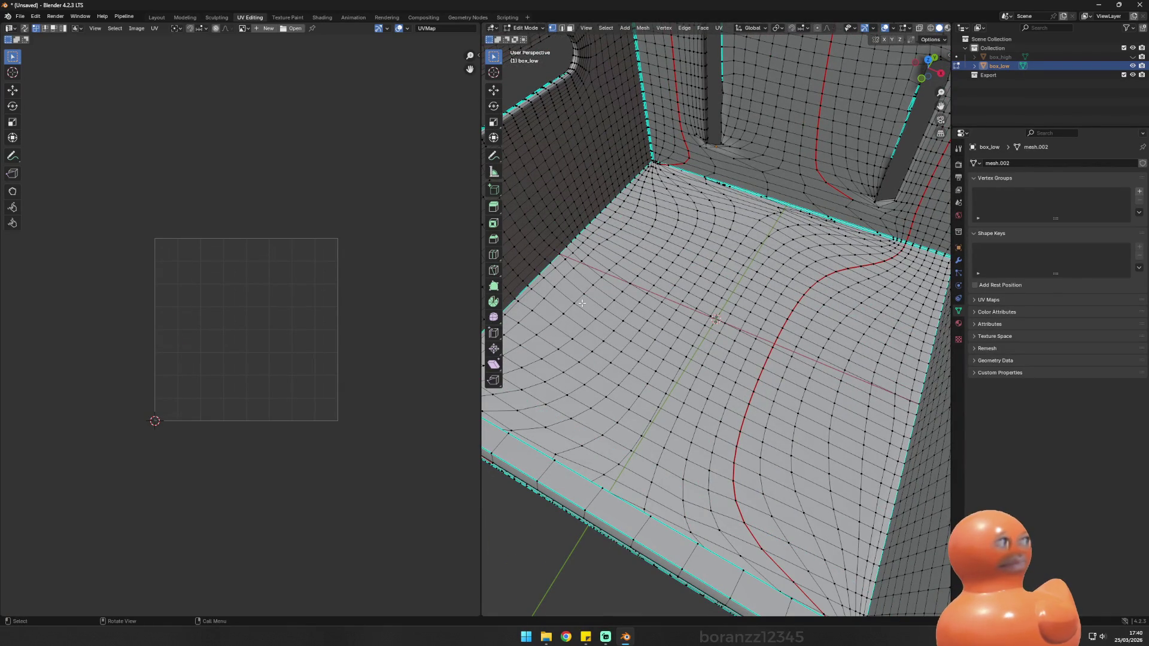
Step: Inspect the floor and full-mesh UVs, then quit Blender with Ctrl+Q
left_click(619, 294, "alt")
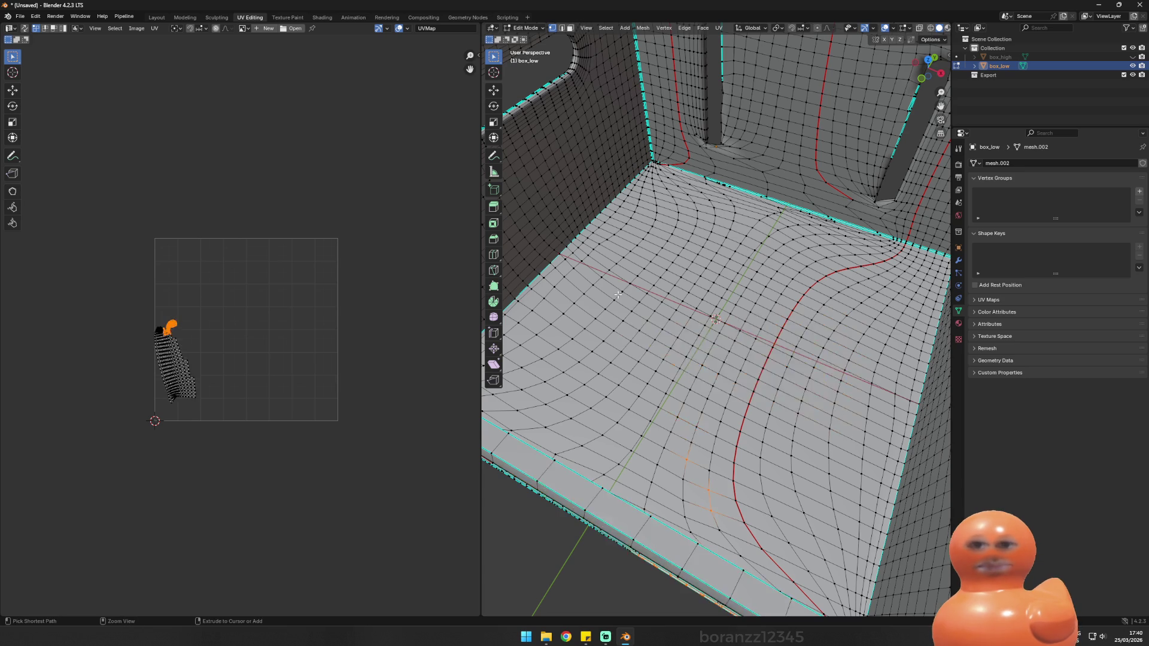
key("ctrl+KP_Add")
key("ctrl+KP_Add")
key("ctrl+KP_Add")
key("ctrl+KP_Subtract")
key("ctrl+KP_Subtract")
key("ctrl+KP_Subtract")
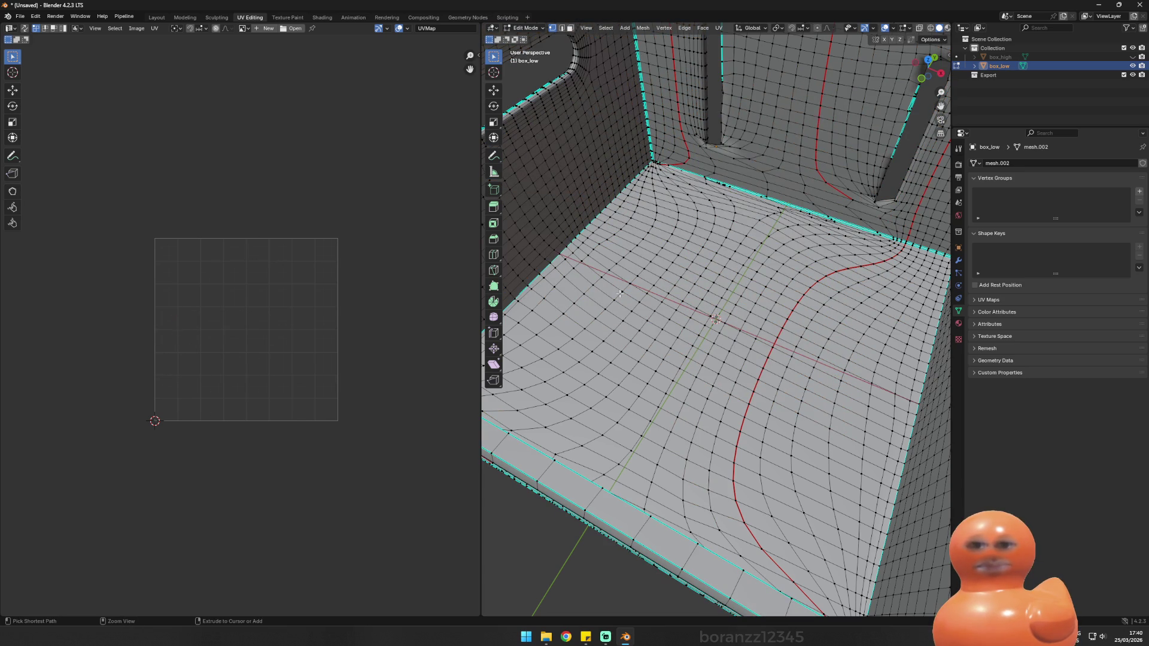
key("a")
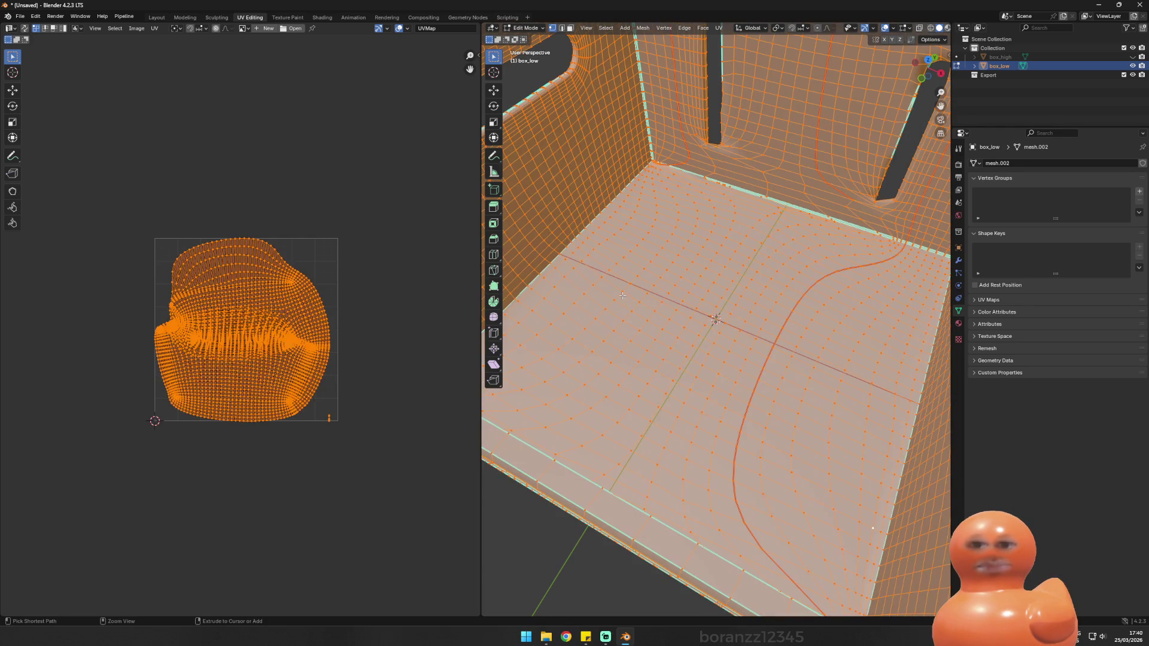
key("alt+a")
scroll(673, 305, "down", 5)
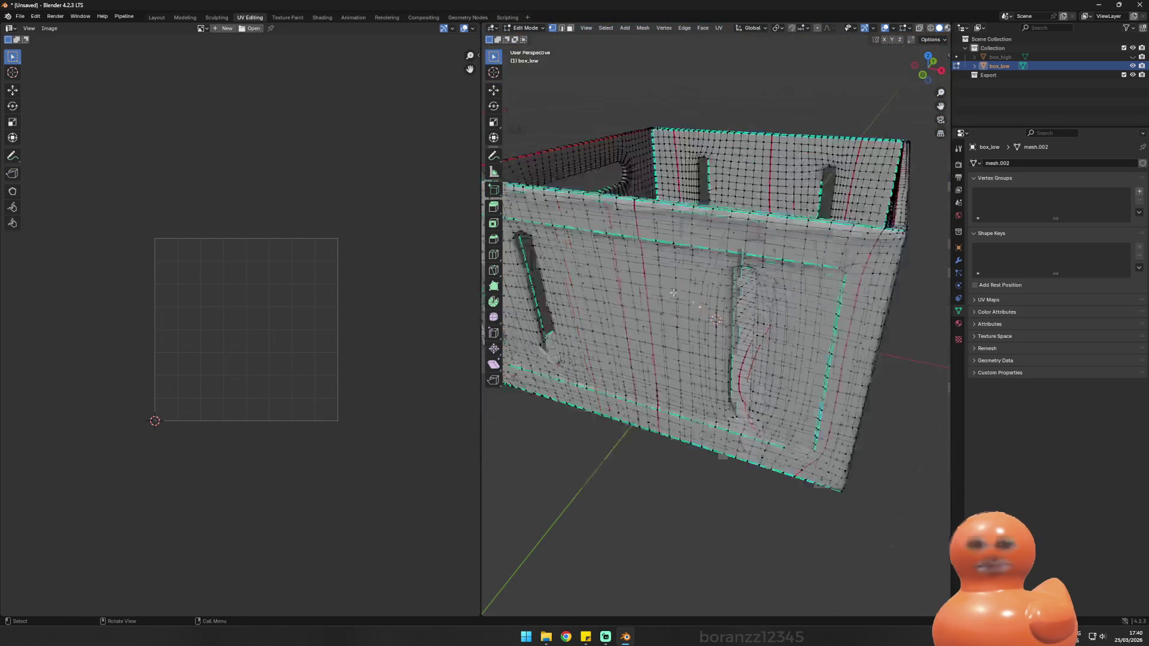
mouse_move(714, 318)
left_mouse_down()
mouse_move(554, 299)
mouse_move(584, 297)
left_mouse_up()
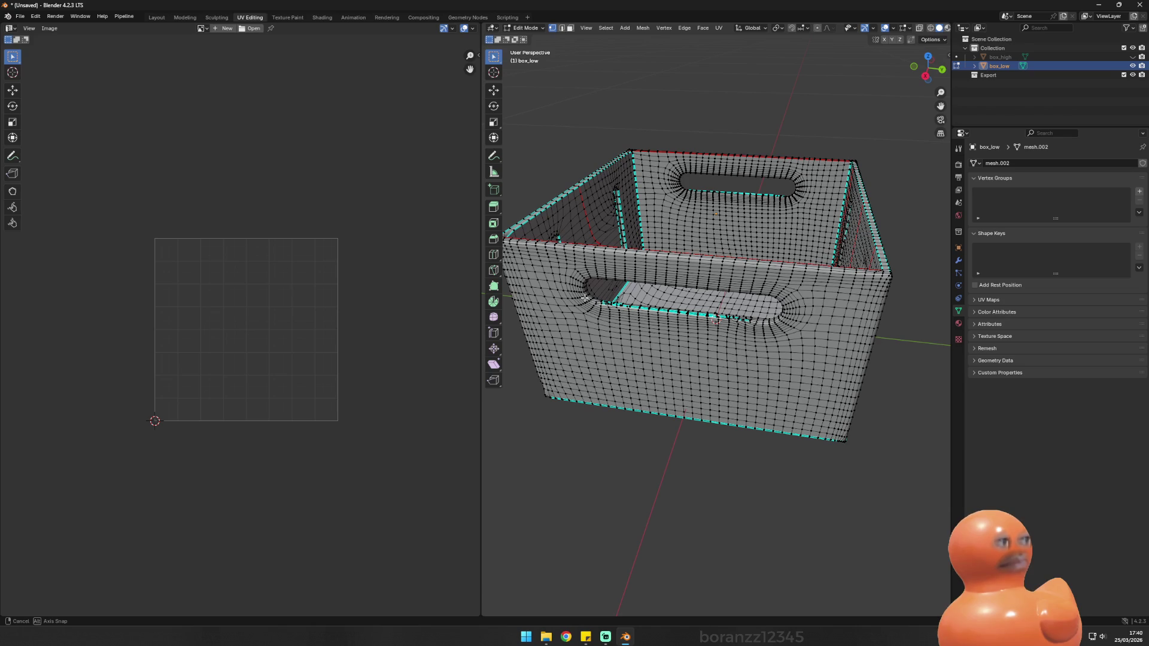
left_click_drag(585, 298, 521, 291)
mouse_move(649, 282)
left_mouse_down()
mouse_move(637, 282)
mouse_move(639, 300)
left_mouse_up()
key("ctrl+q")
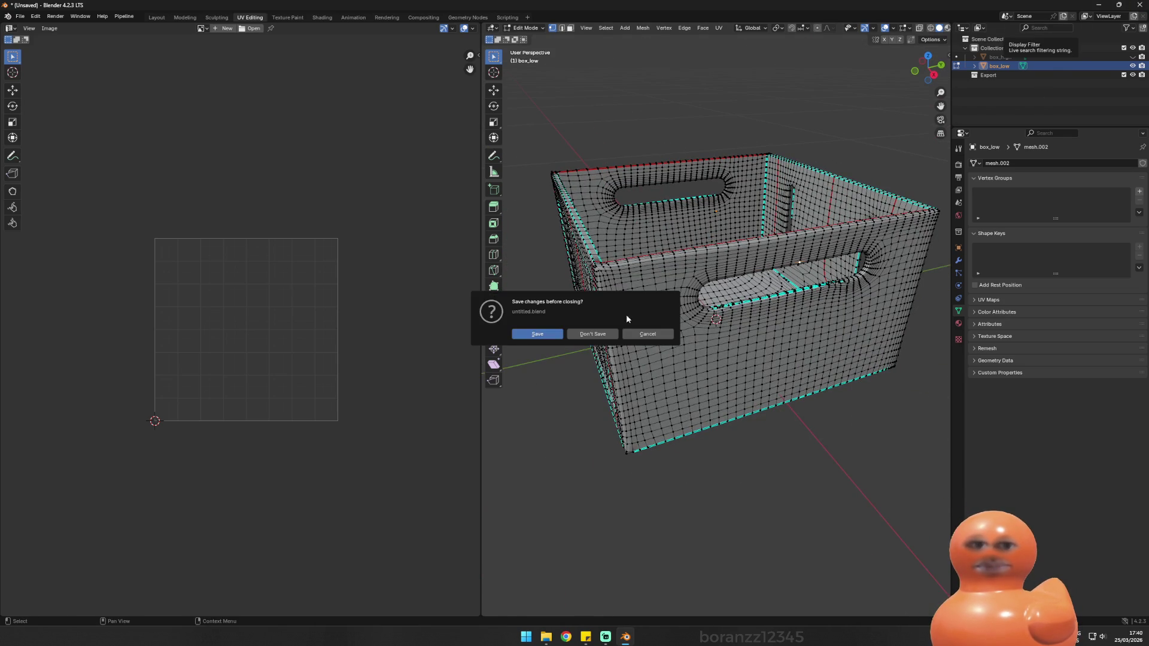
Step: Quit Blender without saving, launch the Epic Games Launcher via Start search 'epic', dismiss its prompt
left_click(606, 334)
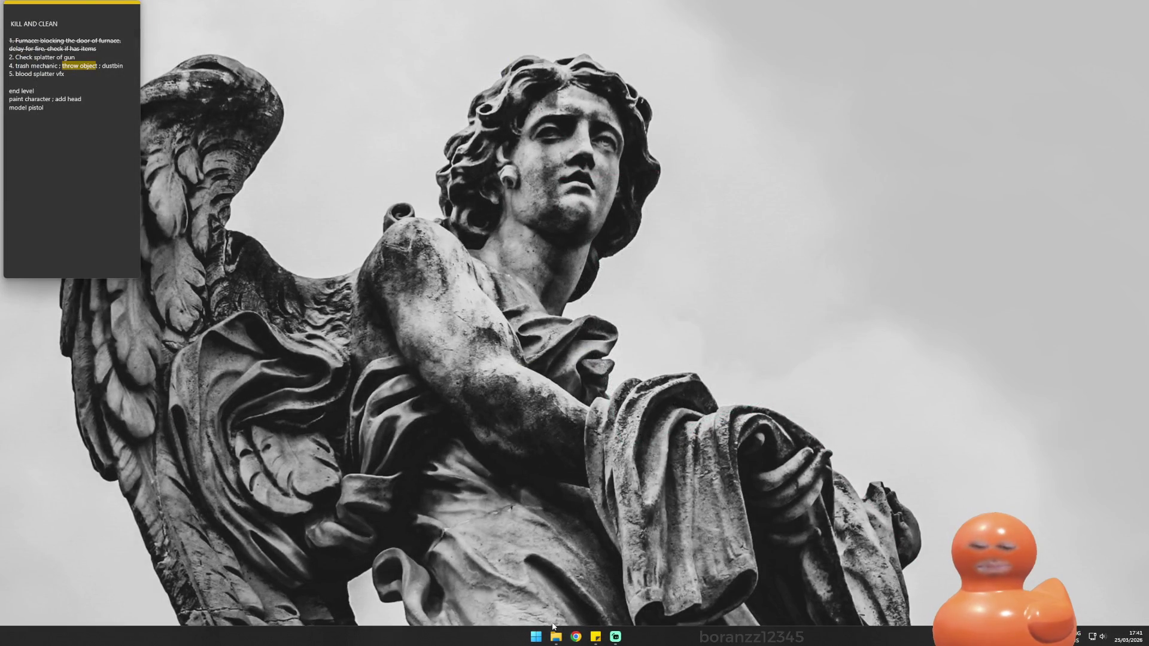
key("super")
type("epic")
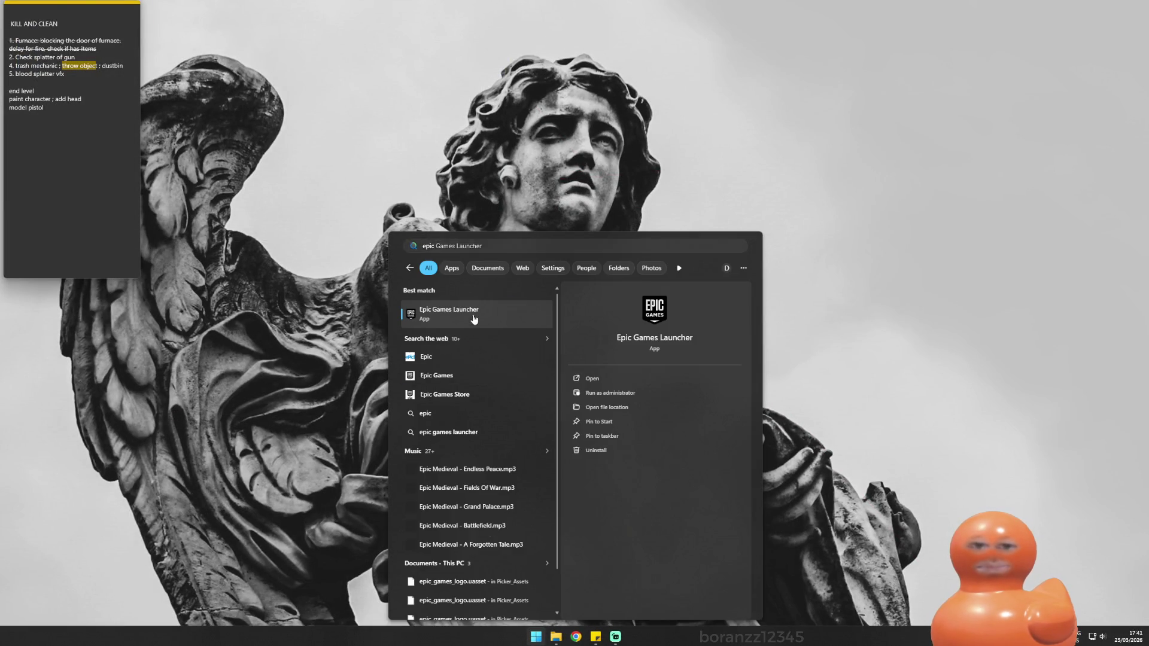
left_click(474, 319)
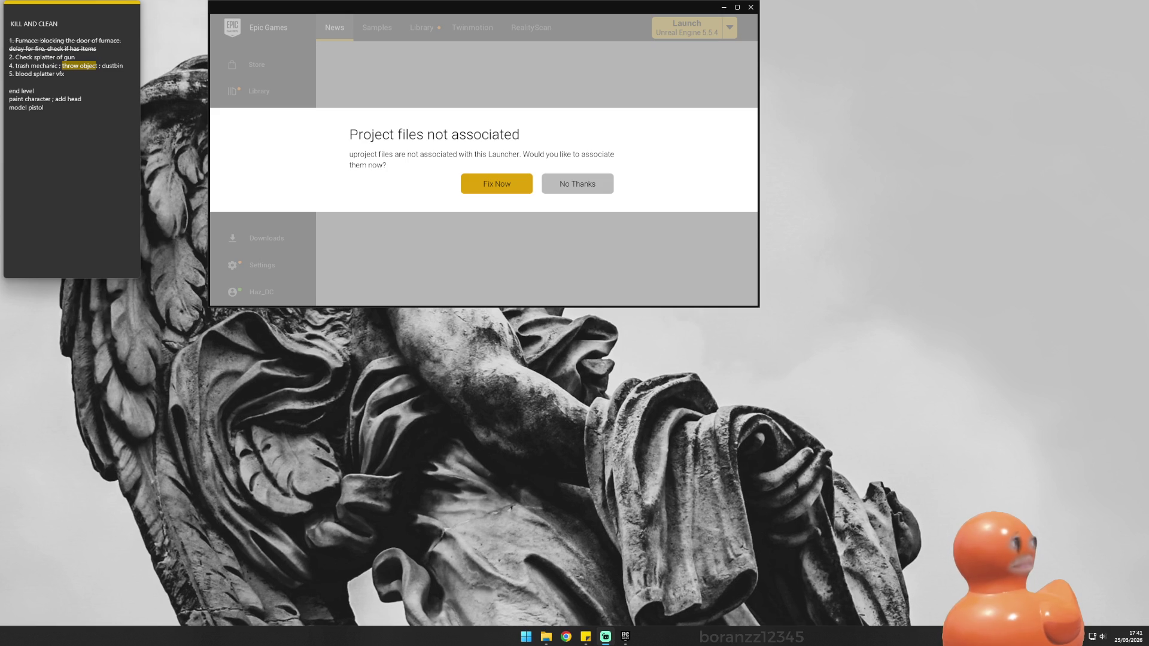
left_click(497, 183)
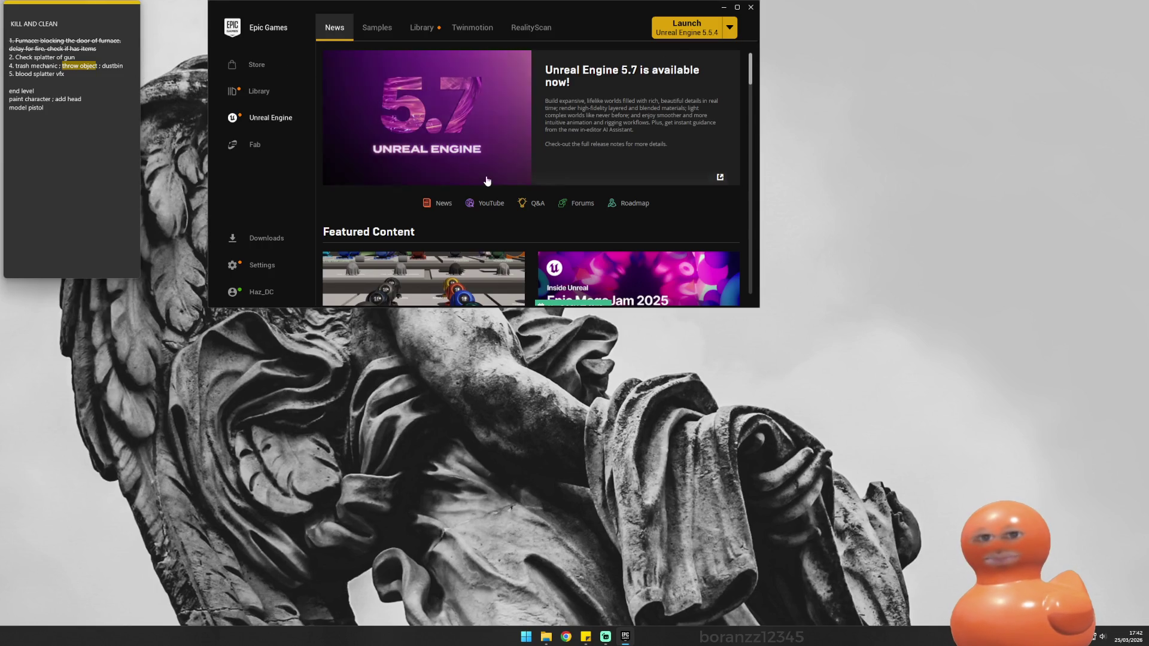
Step: Reposition and resize the Epic Games Launcher window, then minimize it to the desktop
scroll(502, 183, "down", 5)
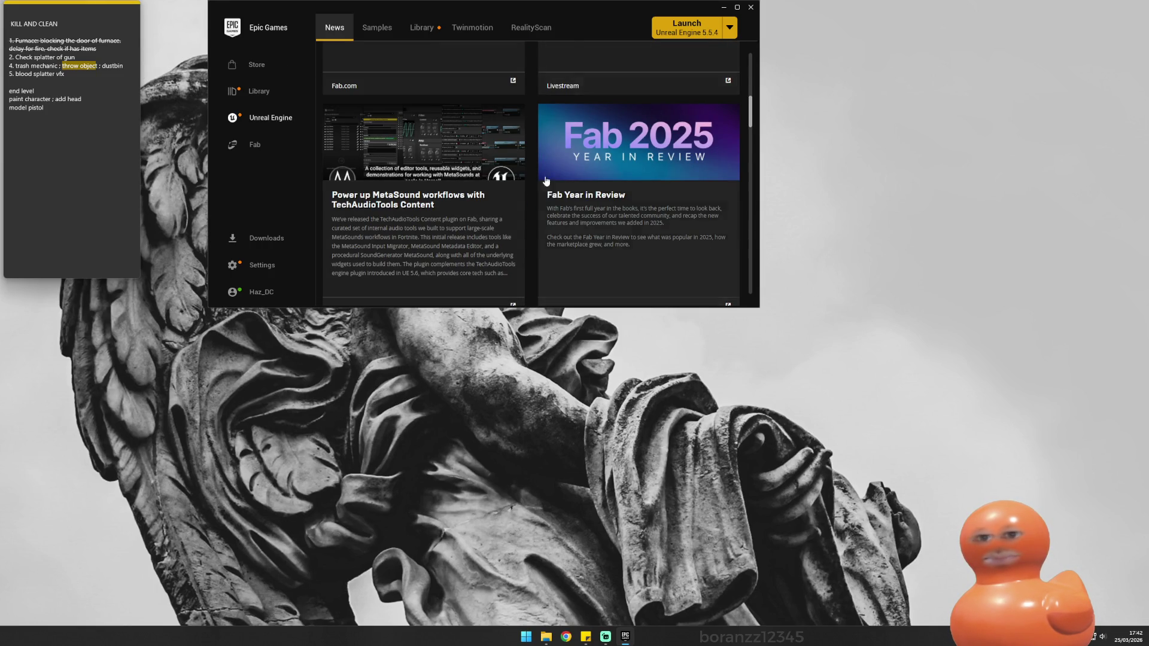
scroll(575, 168, "down", 1)
mouse_move(670, 11)
left_mouse_down()
mouse_move(610, 377)
mouse_move(626, 314)
mouse_move(630, 350)
left_mouse_up()
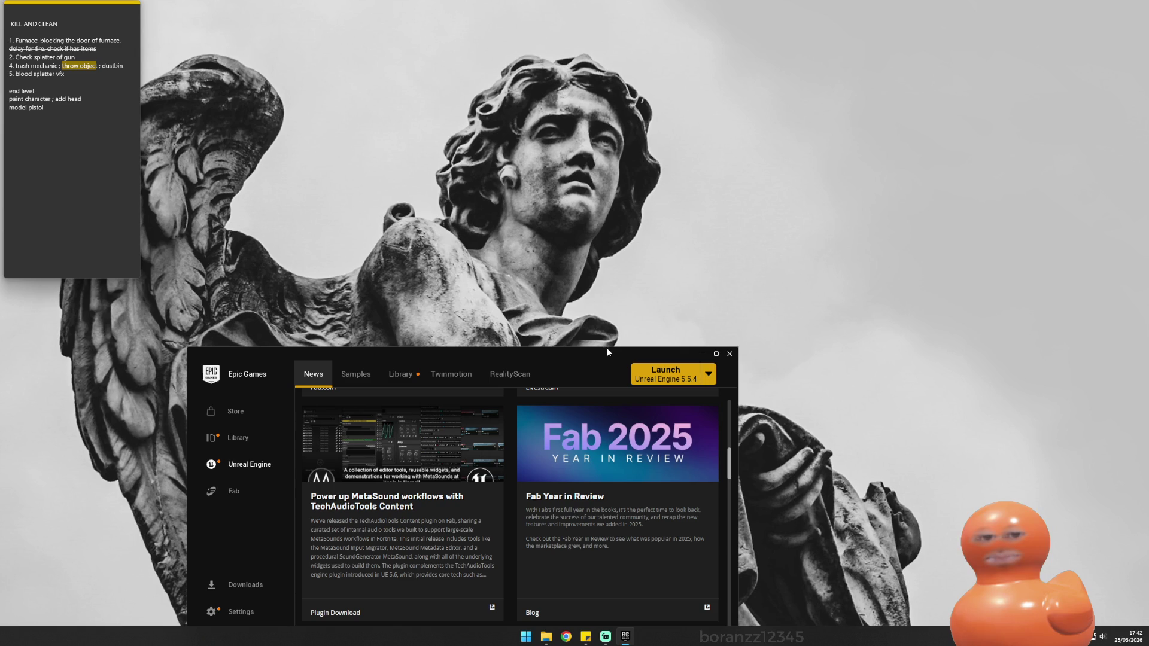
double_click(606, 350)
left_click_drag(590, 9, 589, 19)
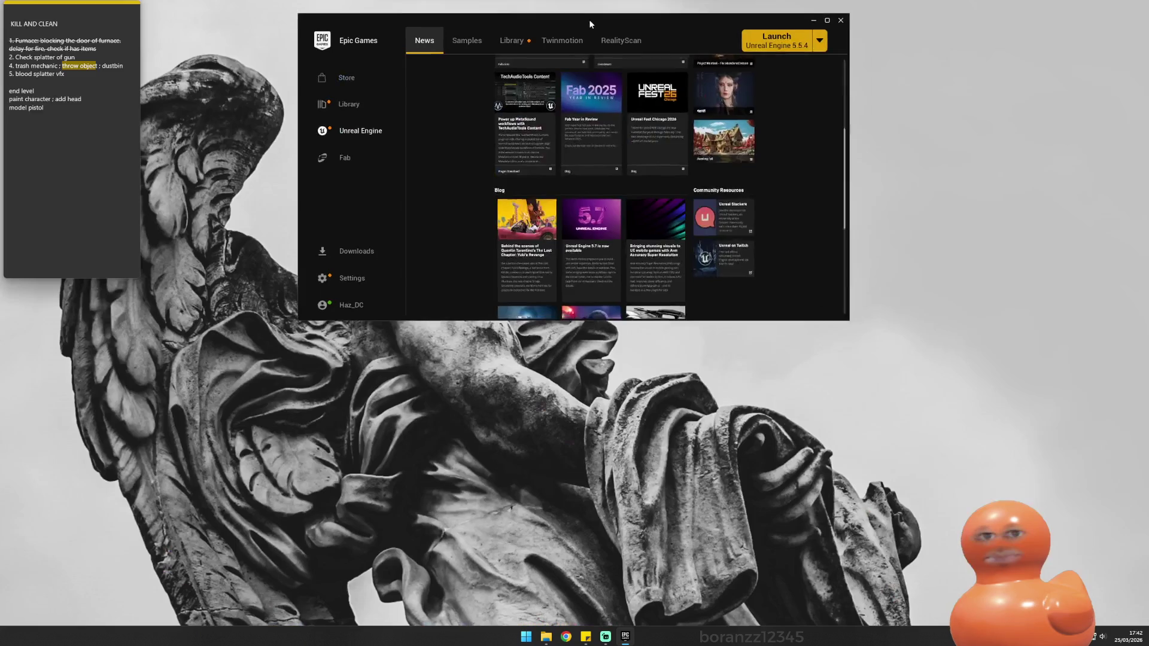
double_click(708, 325)
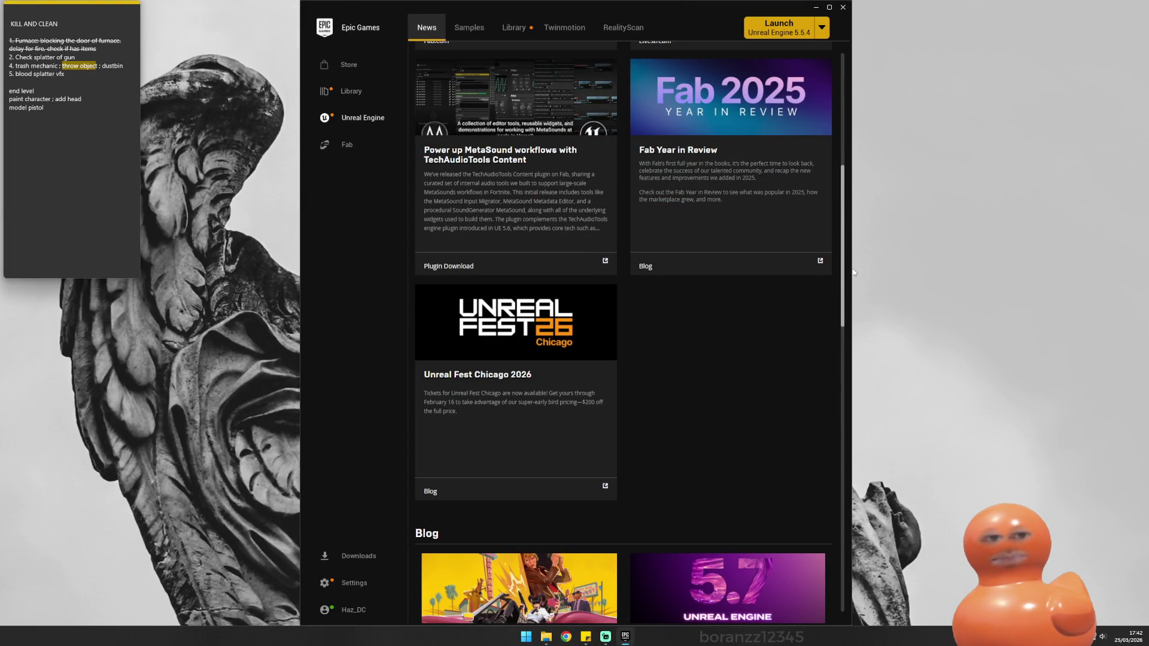
left_click_drag(850, 270, 1106, 269)
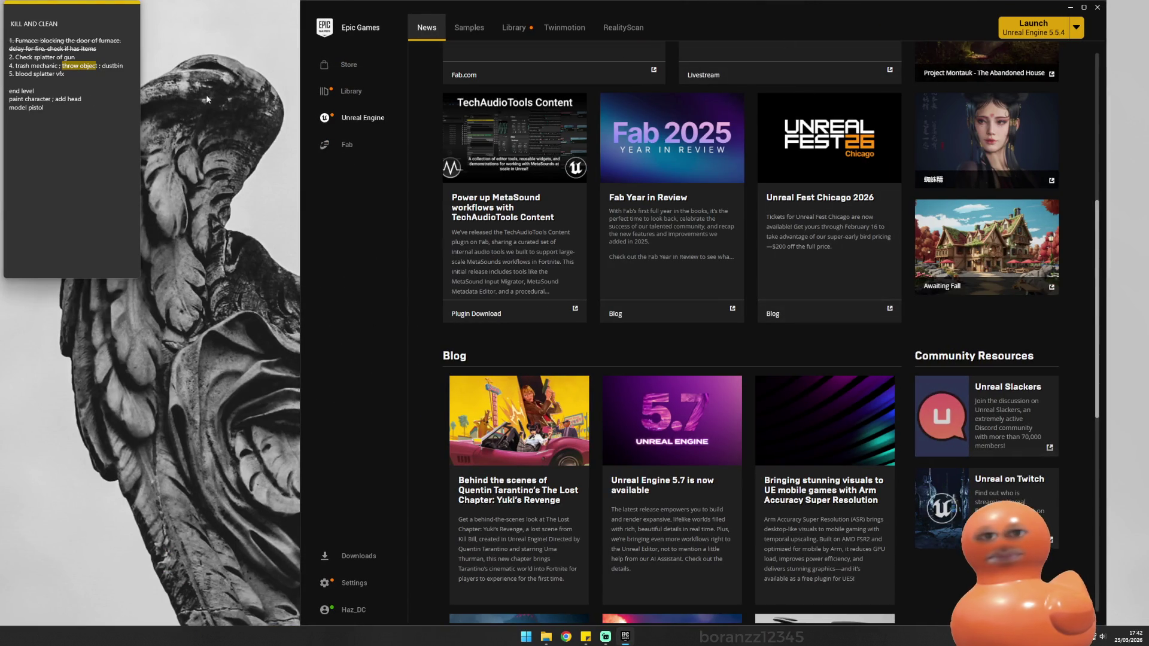
double_click(296, 85)
key("super+Down")
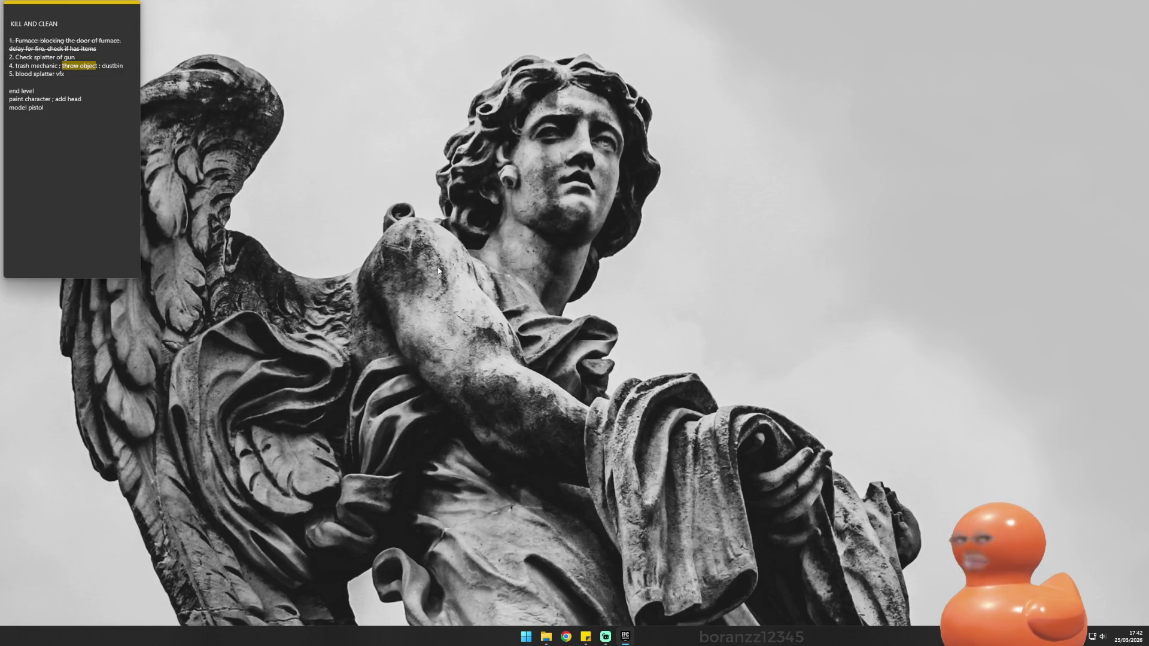
left_click(567, 636)
Step: Choose a browser profile to continue
left_click(506, 398)
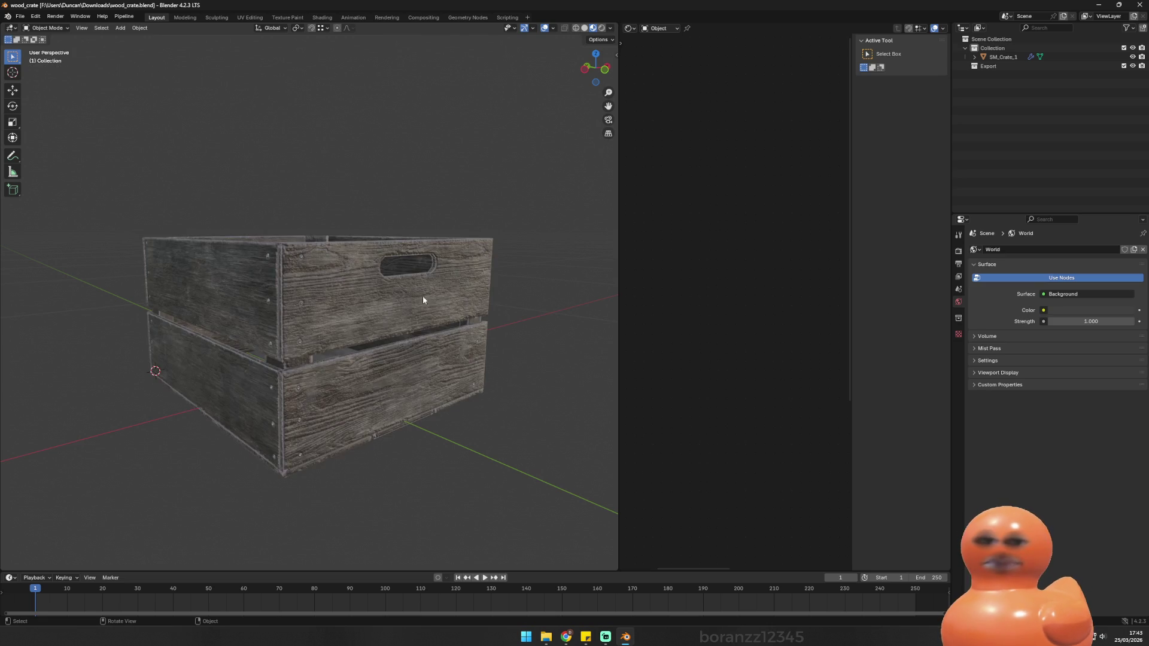
Step: Select SM_Crate_1 and delete its Auto Smooth modifier
left_click(257, 258)
left_click_drag(303, 272, 384, 263)
left_click(975, 57)
left_click(994, 66)
left_click(987, 76)
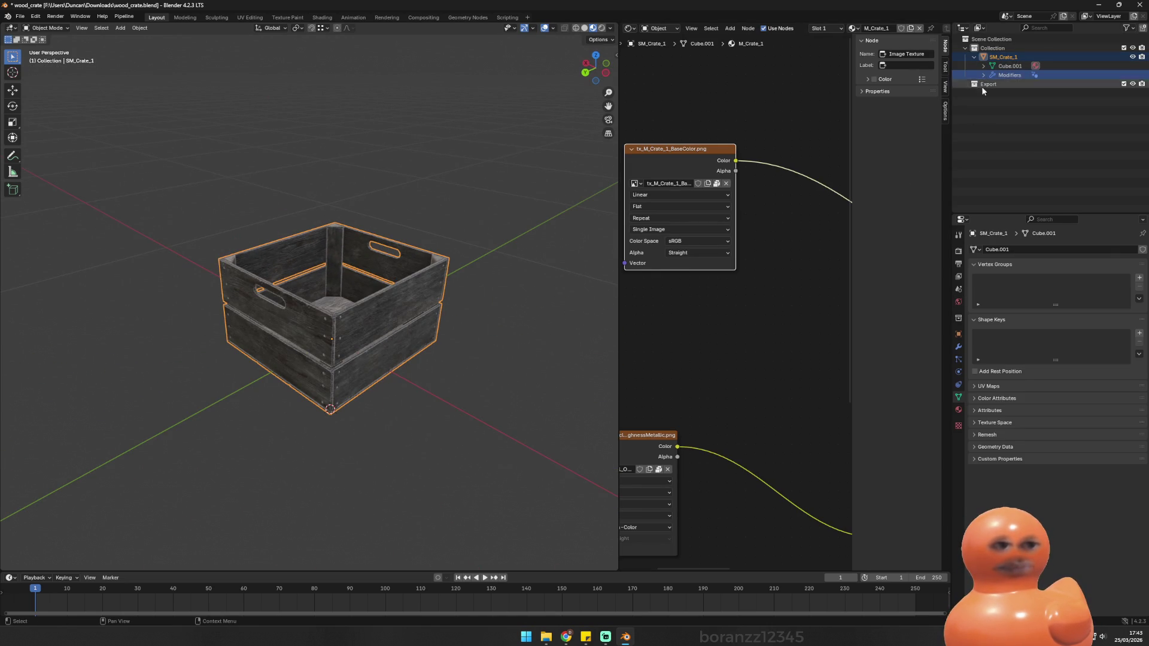
left_click(959, 347)
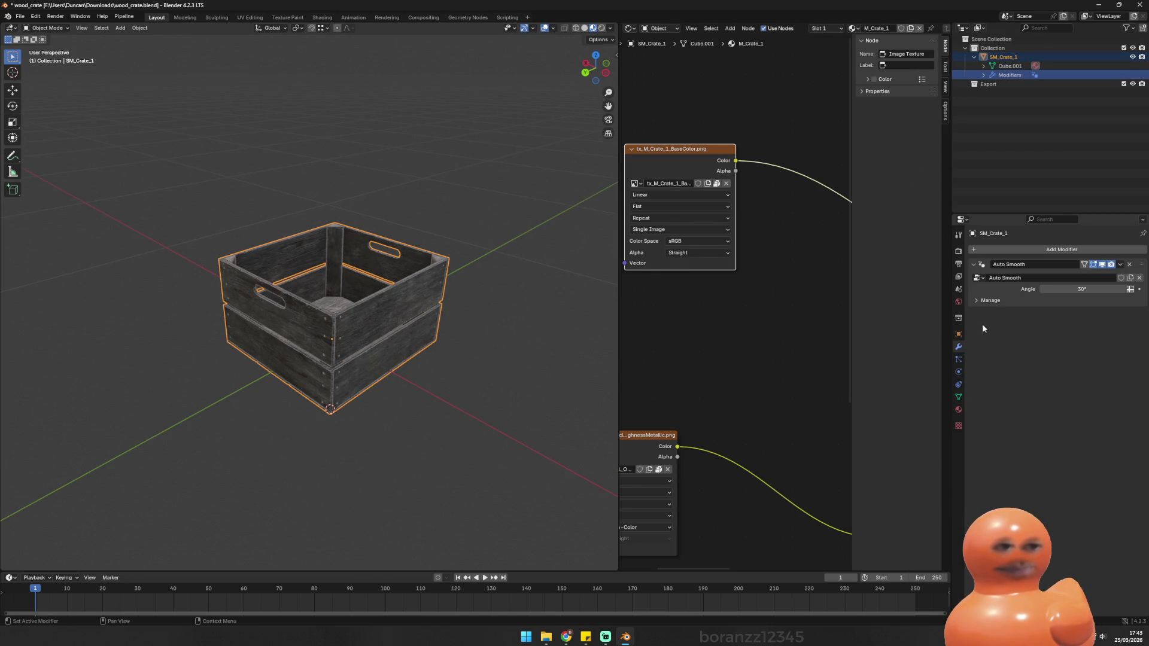
left_click(1131, 265)
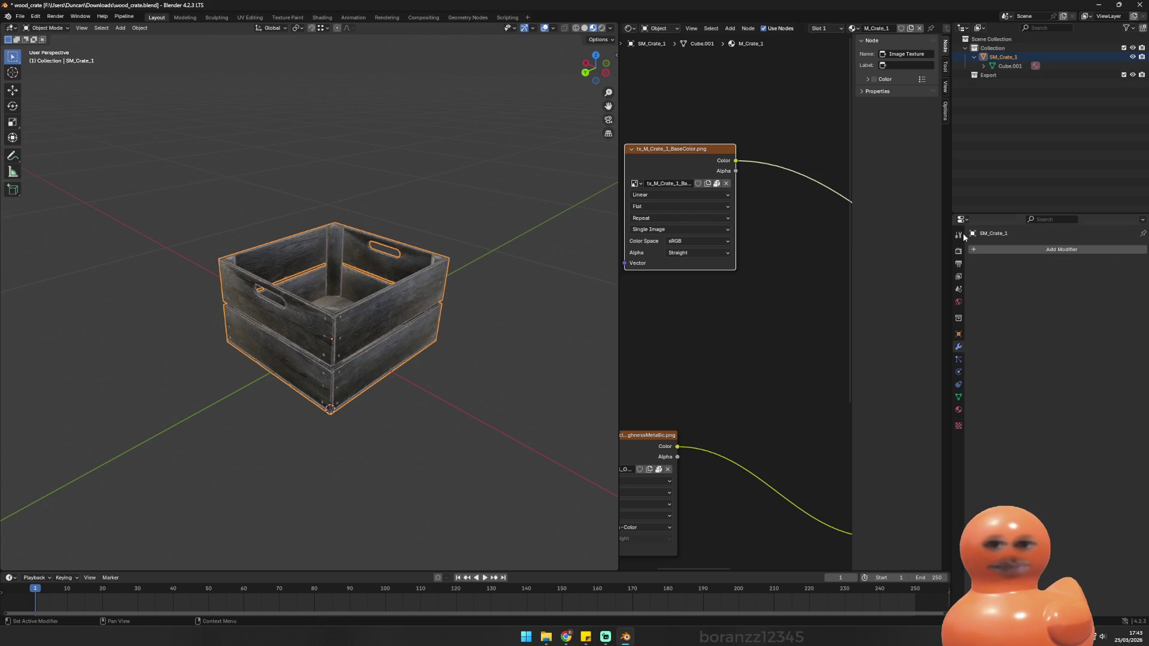
Step: Remove the M_Crate_1 material slot from the crate
scroll(536, 167, "up", 6)
left_click(984, 66)
left_click(1023, 67)
key("Delete")
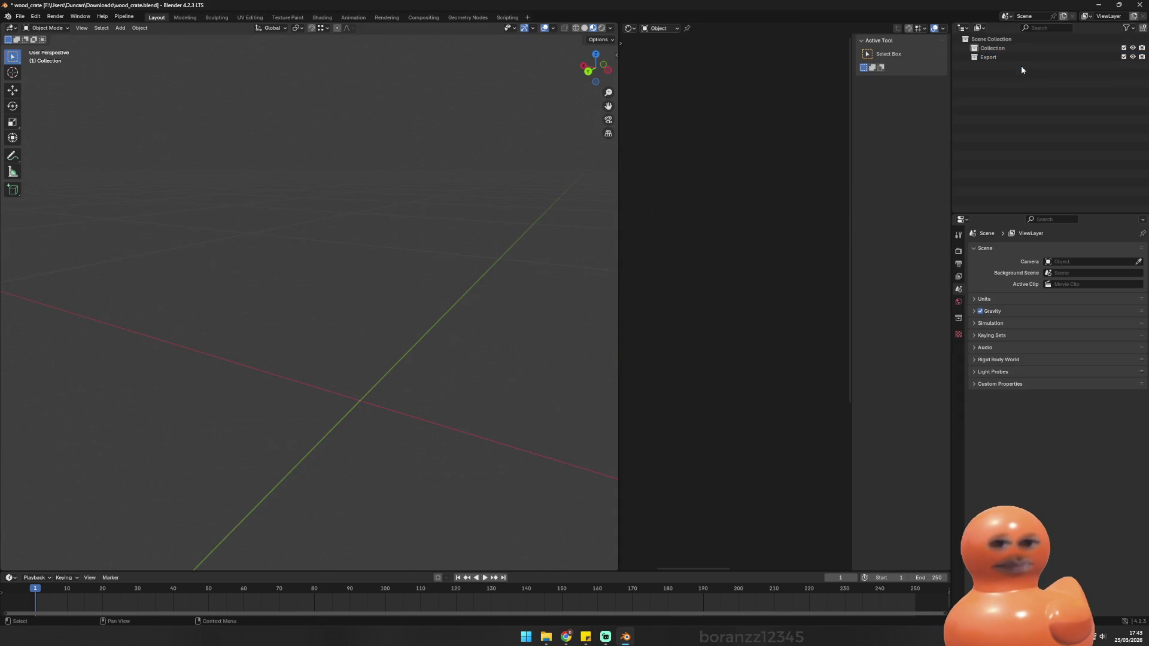
key("ctrl+z")
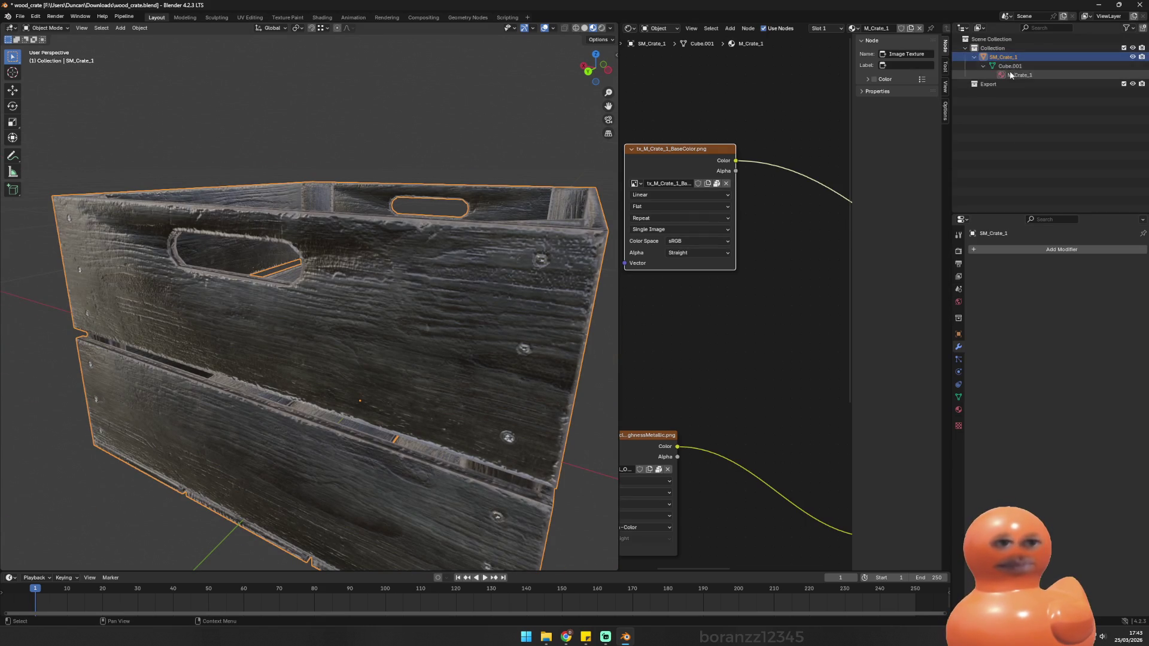
key("Delete")
key("ctrl+z")
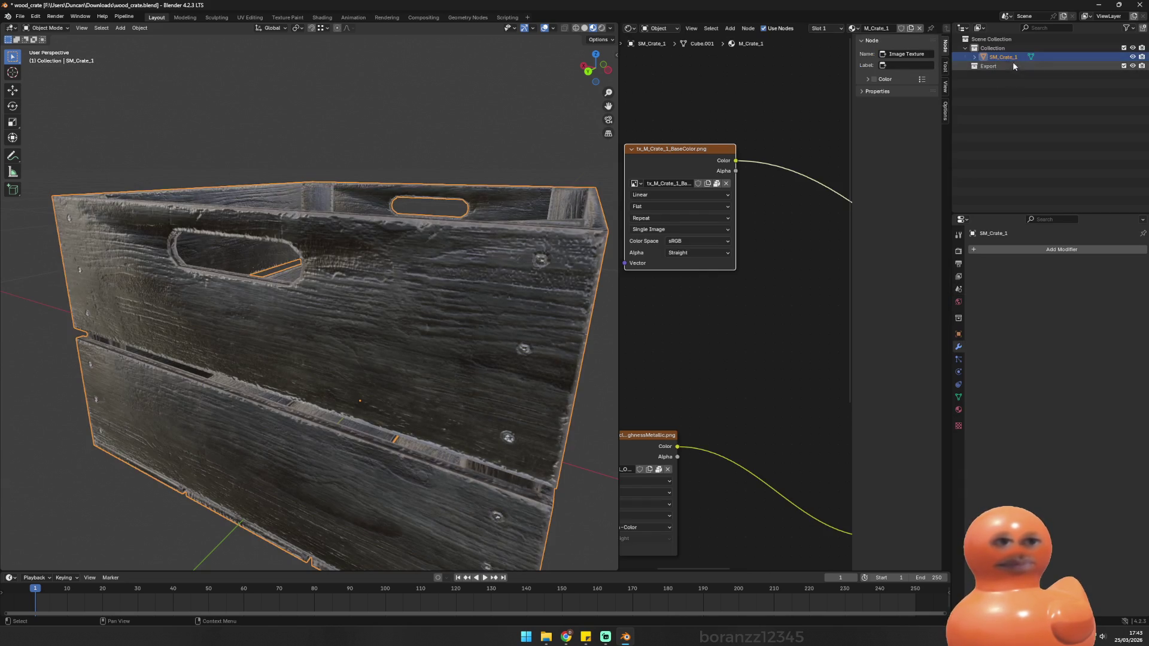
left_click(1011, 75)
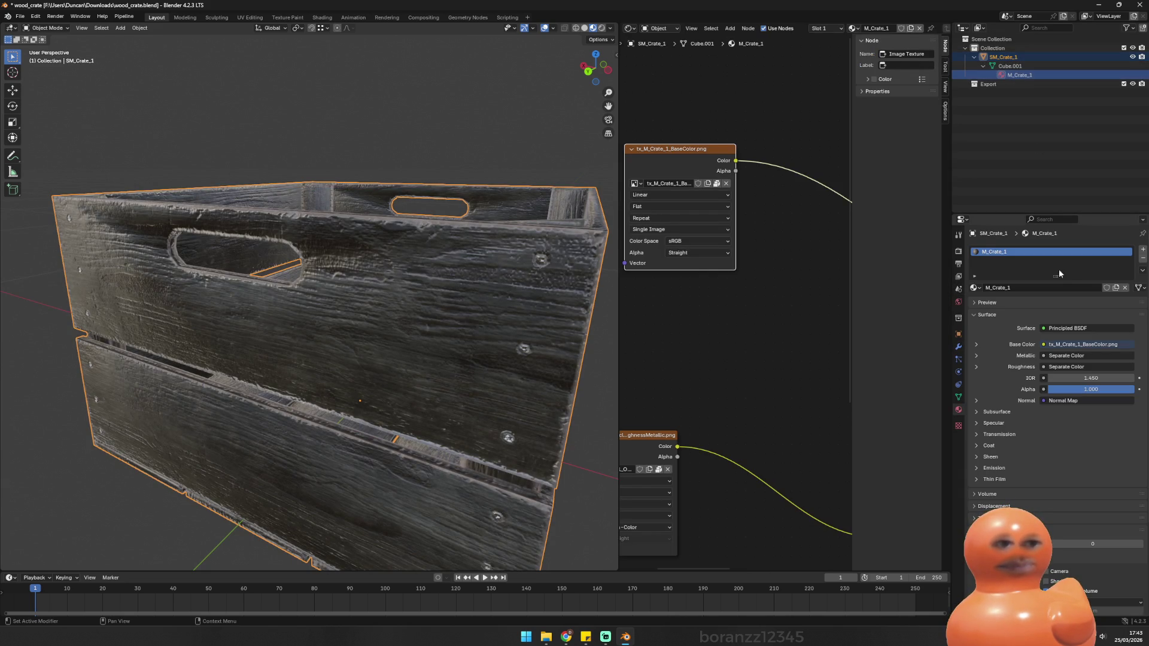
left_click(1143, 258)
Step: Make Export the active collection
mouse_move(502, 230)
left_mouse_down()
mouse_move(41, 181)
mouse_move(108, 174)
left_mouse_up()
mouse_move(305, 194)
left_mouse_down()
mouse_move(357, 224)
mouse_move(458, 175)
mouse_move(300, 197)
mouse_move(320, 175)
left_mouse_up()
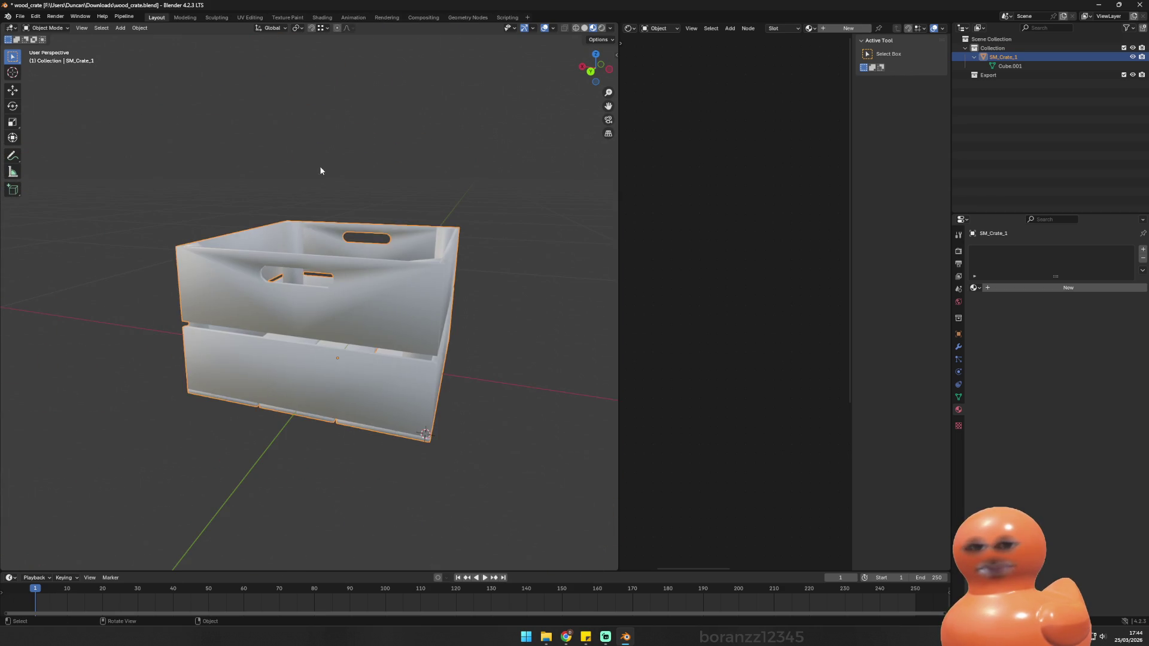
mouse_move(336, 303)
left_mouse_down()
mouse_move(401, 200)
mouse_move(431, 185)
left_mouse_up()
left_click(993, 75)
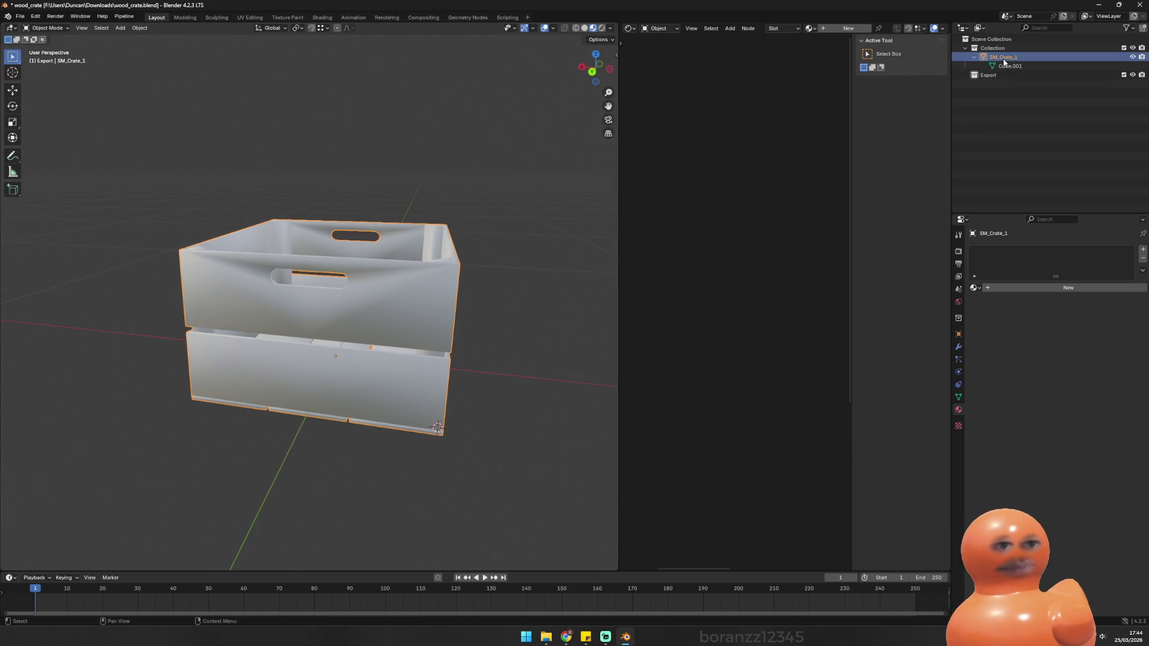
Step: Check the crate's UV layout in UV Editing and save wood_crate.blend
left_click_drag(365, 98, 377, 79)
left_click(246, 17)
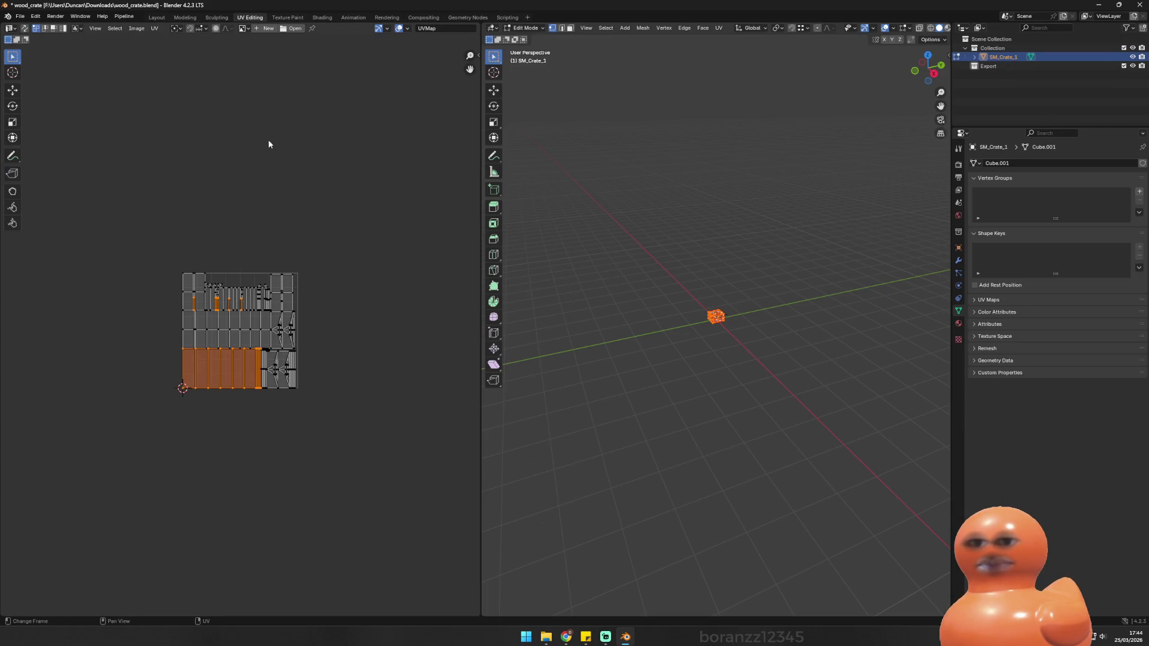
key("alt+a")
scroll(725, 296, "up", 10)
scroll(688, 251, "down", 4)
key("a")
key("alt+a")
mouse_move(646, 123)
left_mouse_down()
mouse_move(636, 141)
mouse_move(744, 128)
mouse_move(690, 123)
left_mouse_up()
key("ctrl+s")
Step: Return to the Layout workspace and select the crate for export
mouse_move(539, 117)
left_mouse_down()
mouse_move(677, 120)
mouse_move(621, 107)
left_mouse_up()
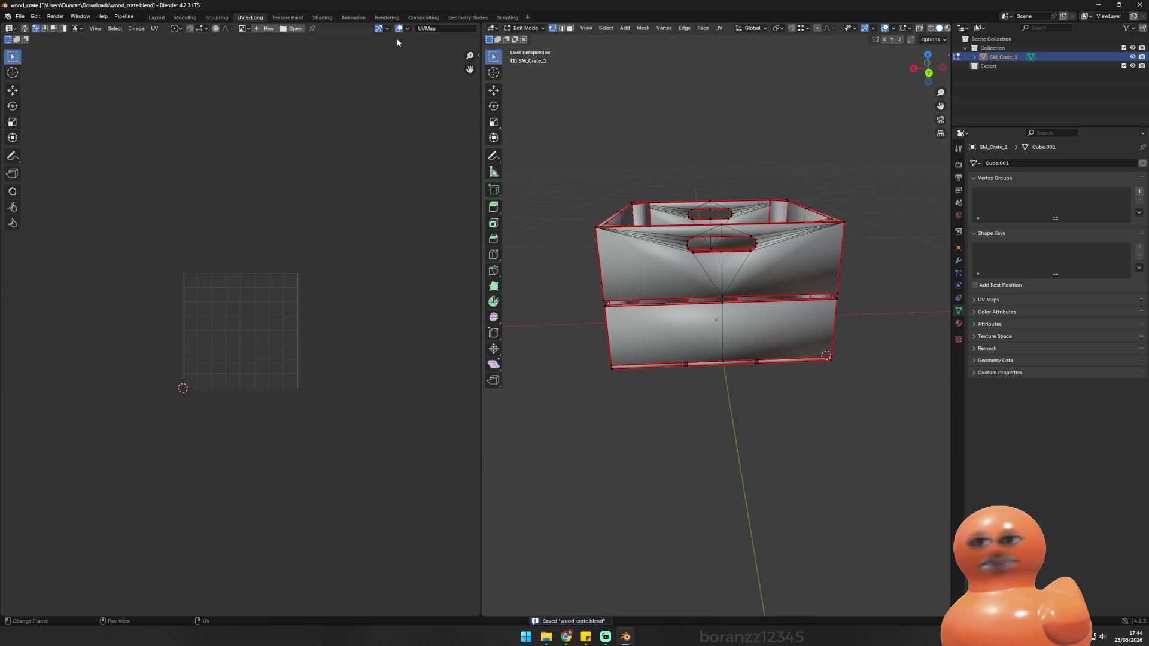
left_click(156, 17)
mouse_move(272, 72)
left_mouse_down()
mouse_move(400, 131)
mouse_move(367, 131)
mouse_move(351, 103)
mouse_move(406, 106)
mouse_move(367, 103)
mouse_move(354, 85)
mouse_move(380, 113)
mouse_move(449, 105)
mouse_move(347, 102)
mouse_move(402, 112)
mouse_move(363, 106)
mouse_move(359, 88)
mouse_move(402, 99)
left_mouse_up()
scroll(361, 123, "up", 5)
scroll(350, 103, "down", 5)
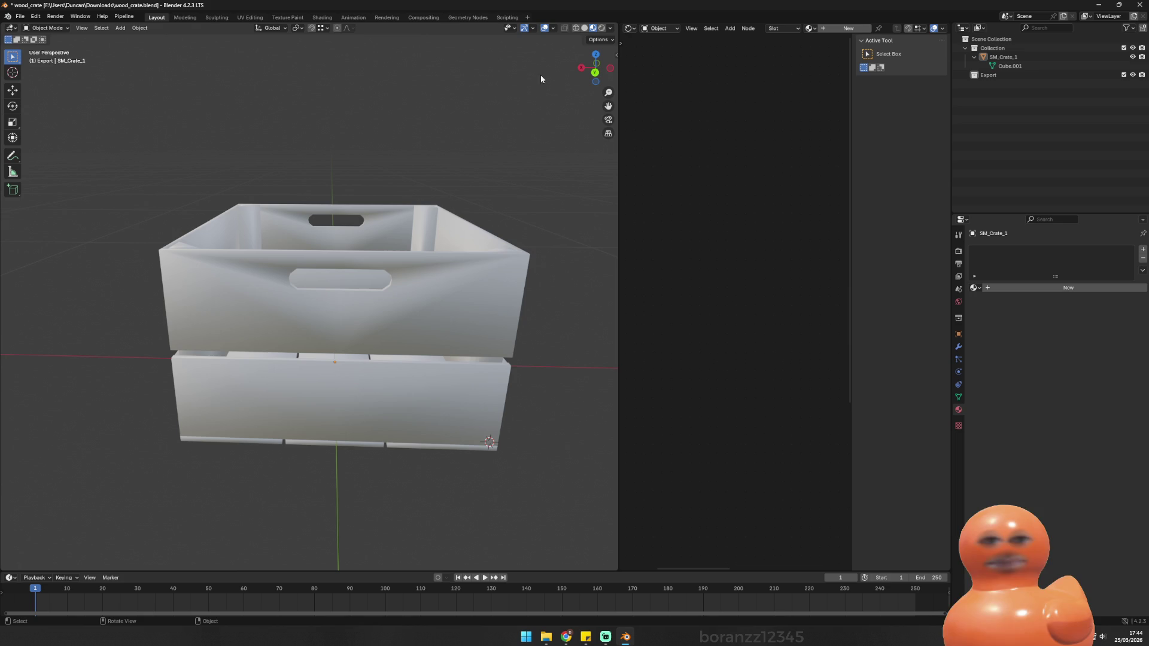
left_click(1003, 57)
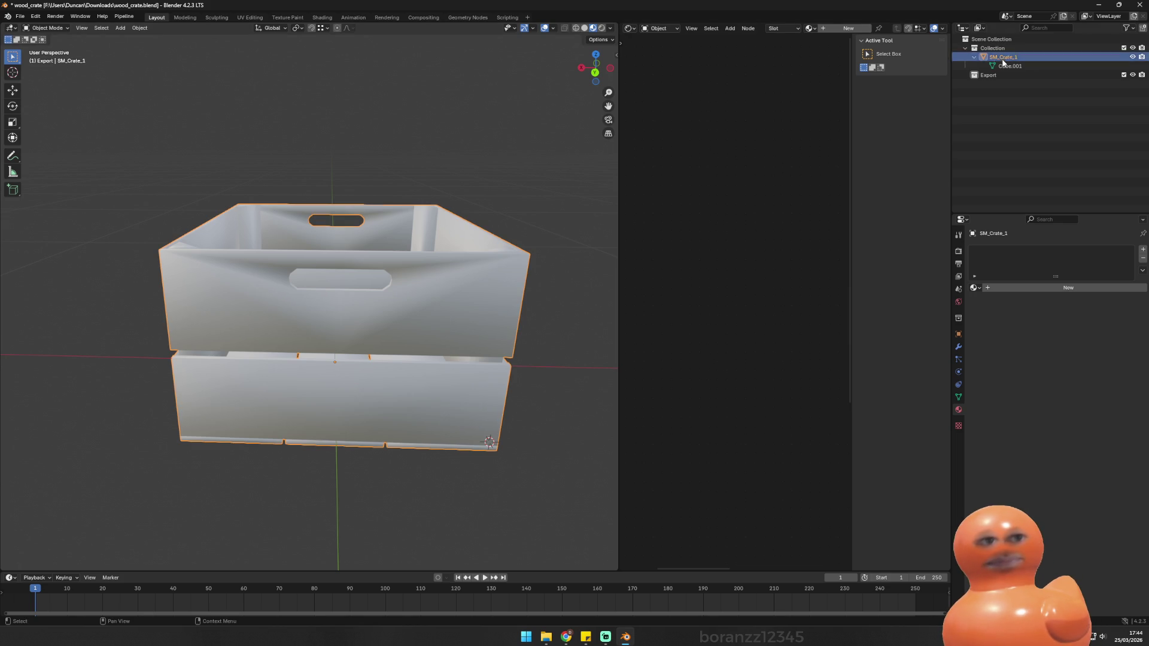
Step: Open the FBX export dialog, then close it without exporting
left_click(20, 16)
mouse_move(61, 154)
left_click(152, 227)
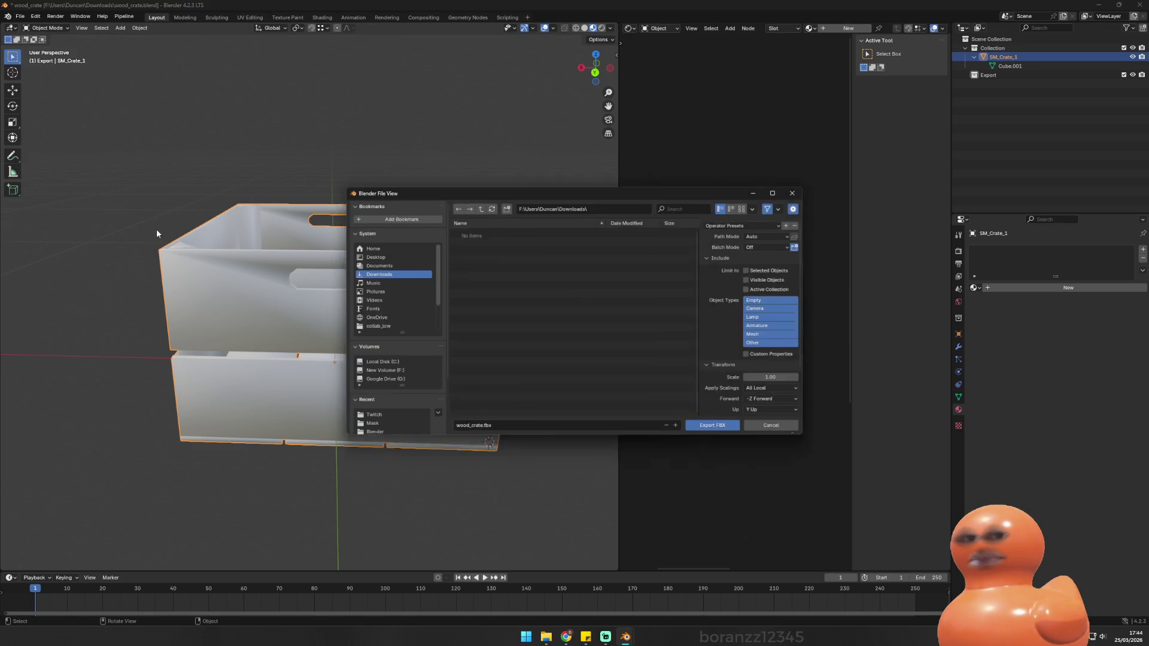
left_click(809, 186)
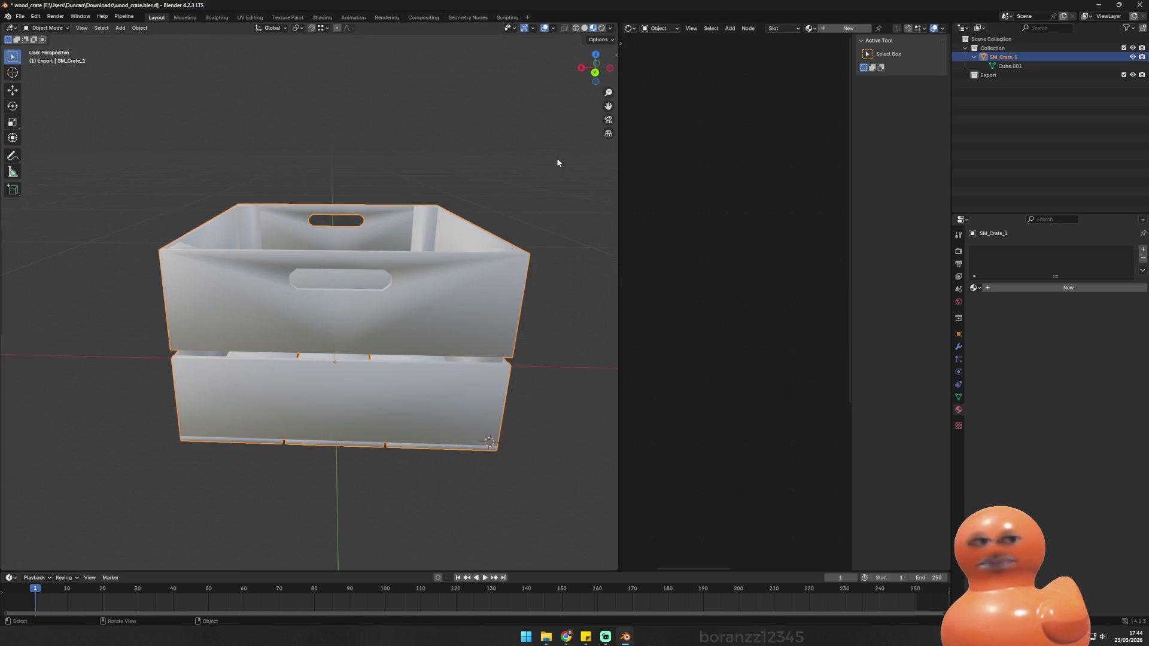
Step: Export the crate as wood_crate.fbx into the game's crate assets folder using the Unreal preset
left_click(21, 16)
mouse_move(61, 150)
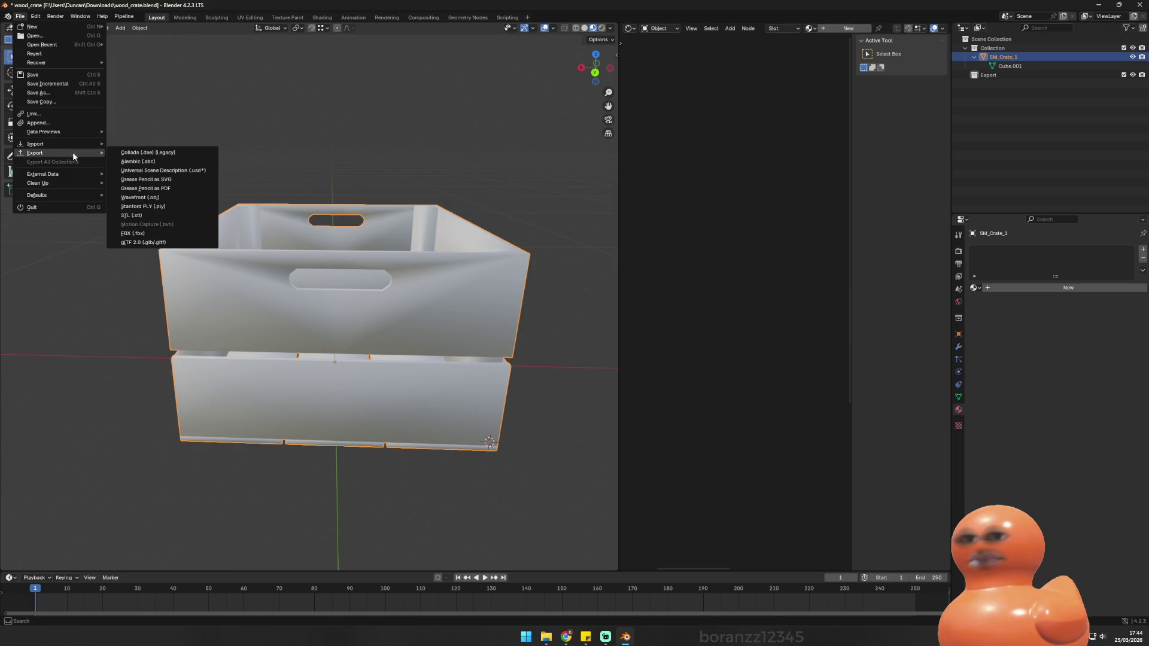
left_click(156, 233)
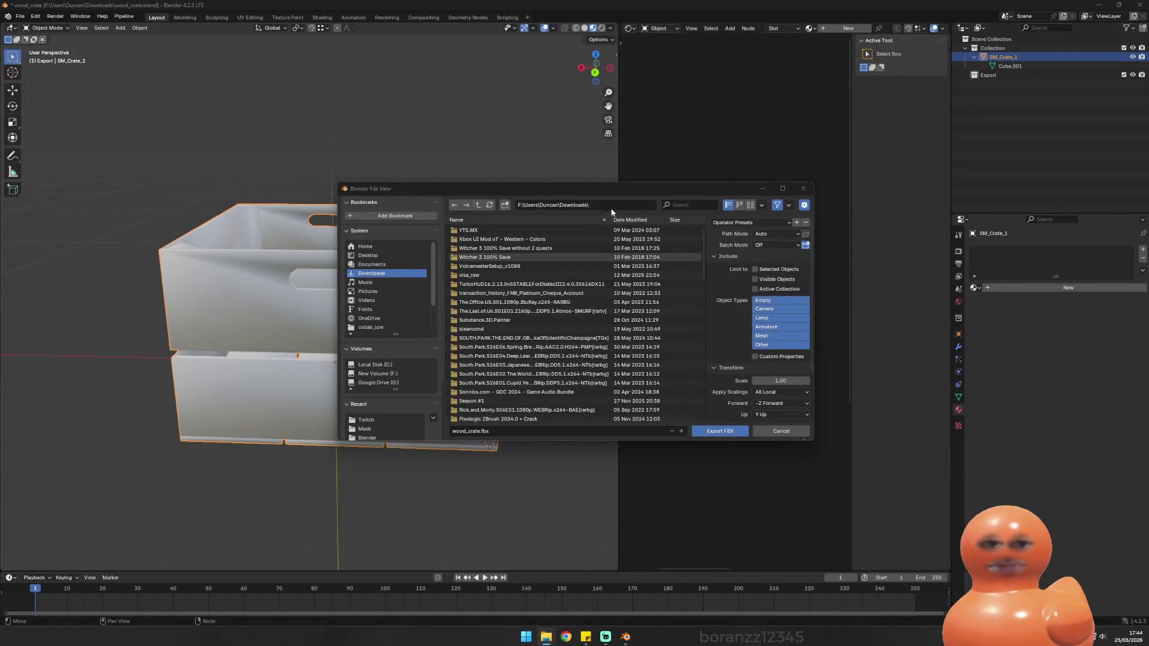
type("F:\\Game Development\\Zombie Clean up\\Assets\\PartCrate")
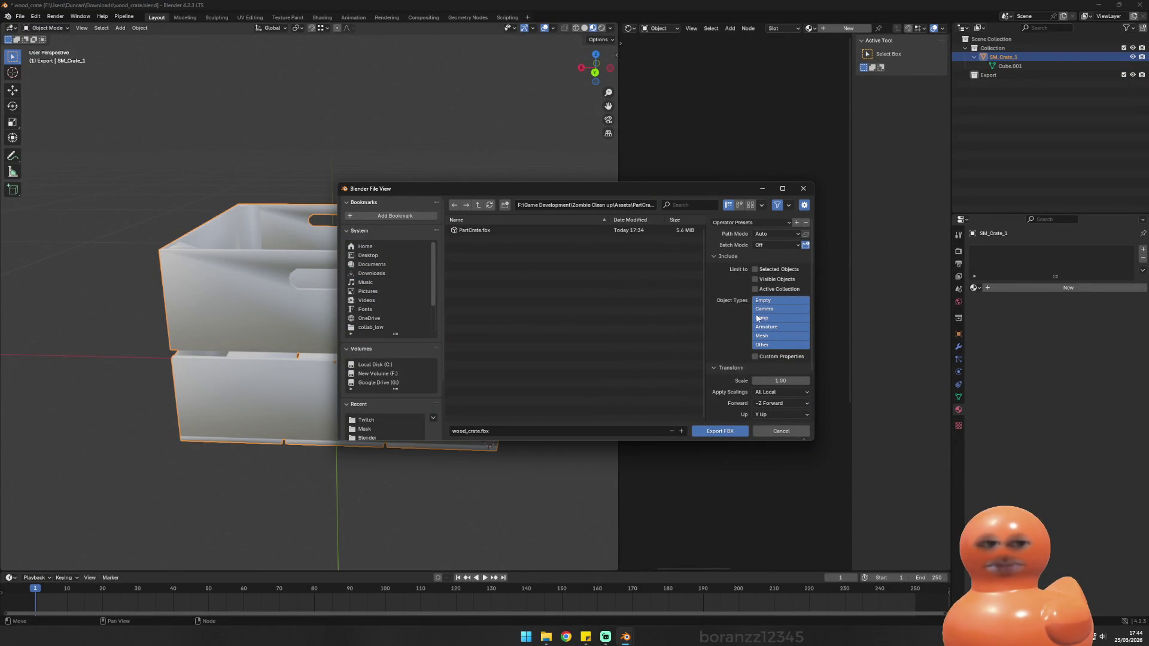
left_click(755, 224)
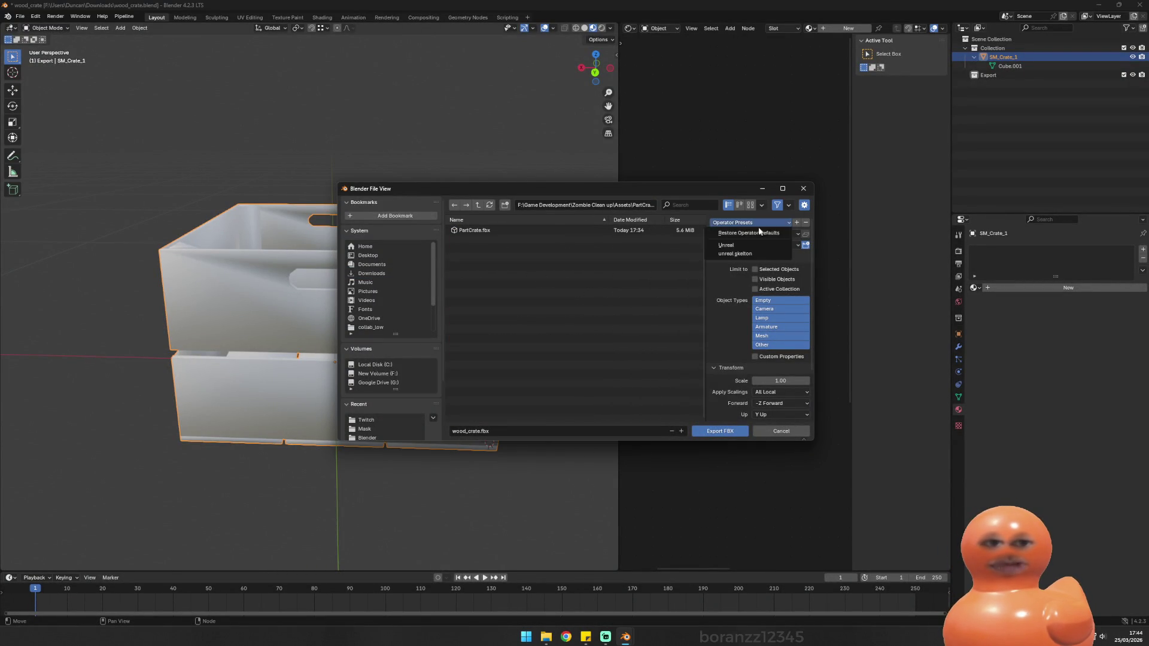
left_click(748, 246)
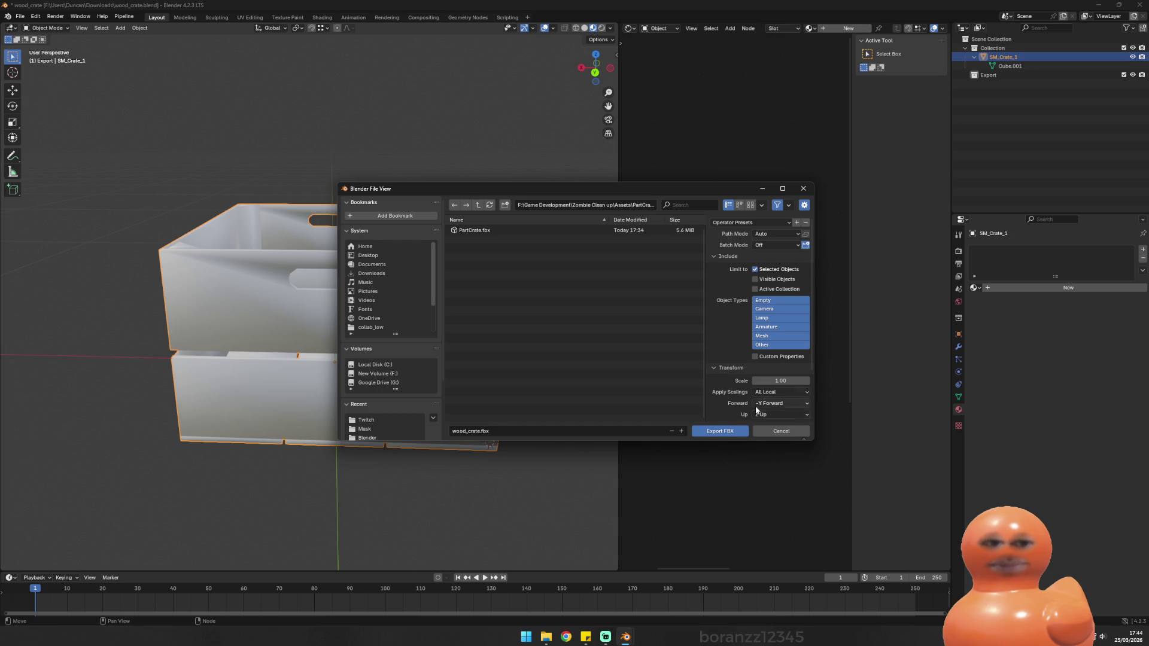
left_click(739, 436)
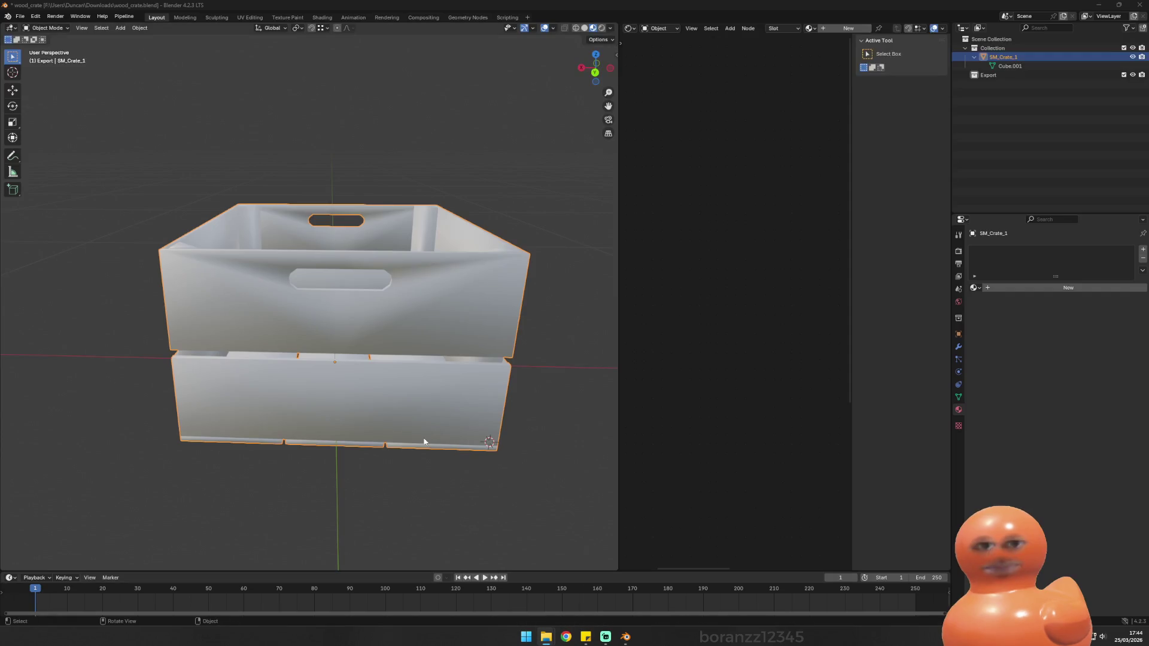
mouse_move(548, 639)
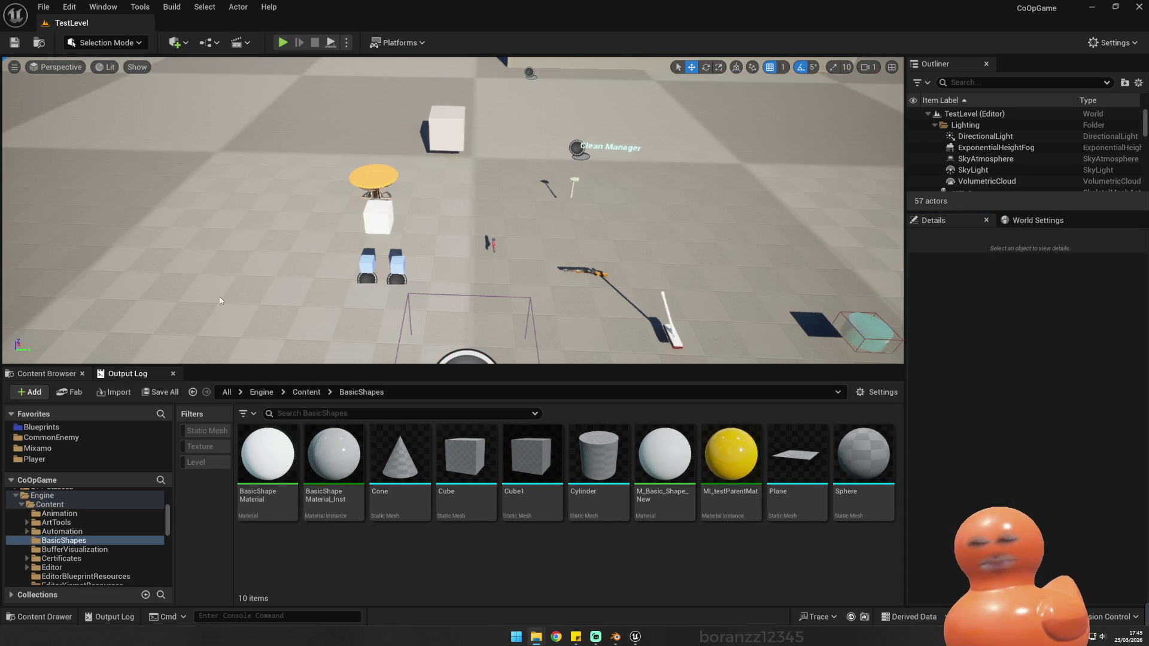
Step: Navigate the Content Browser to Content/_Main/Assets/UsableObjects
left_click(40, 427)
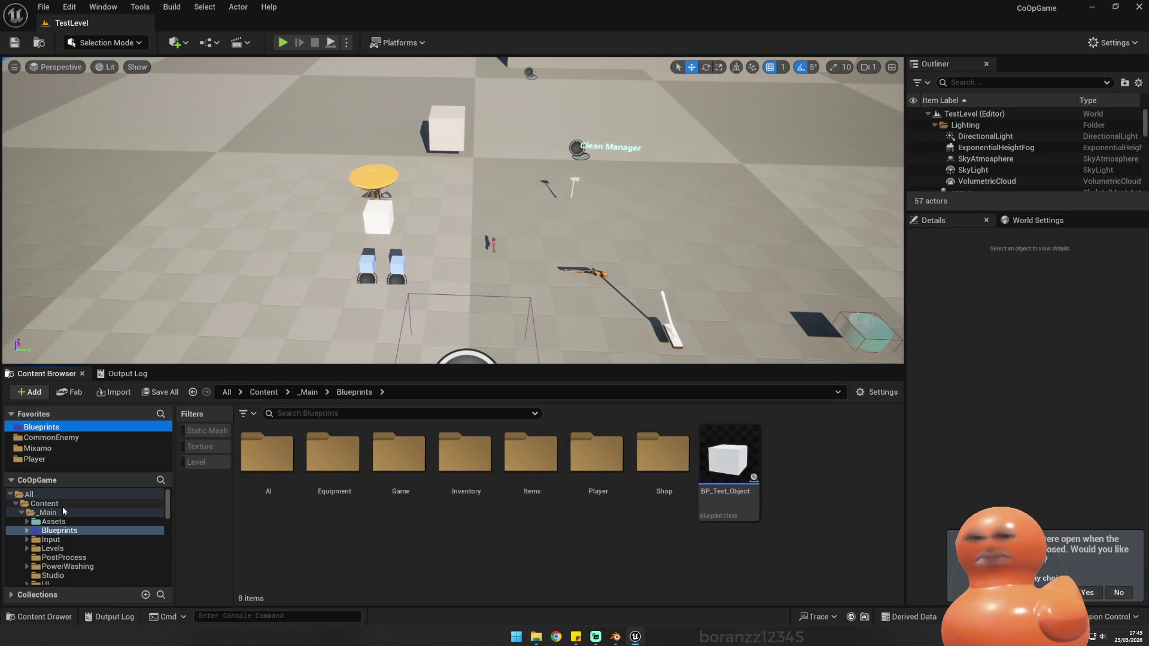
left_click(54, 522)
left_click(569, 574)
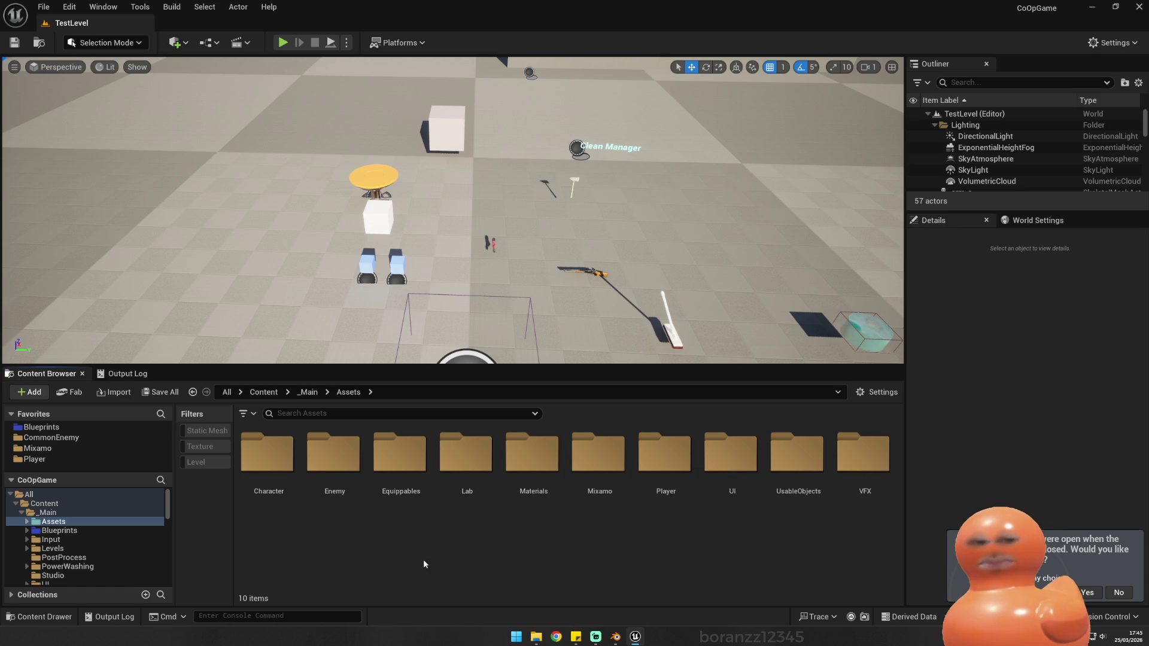
double_click(792, 460)
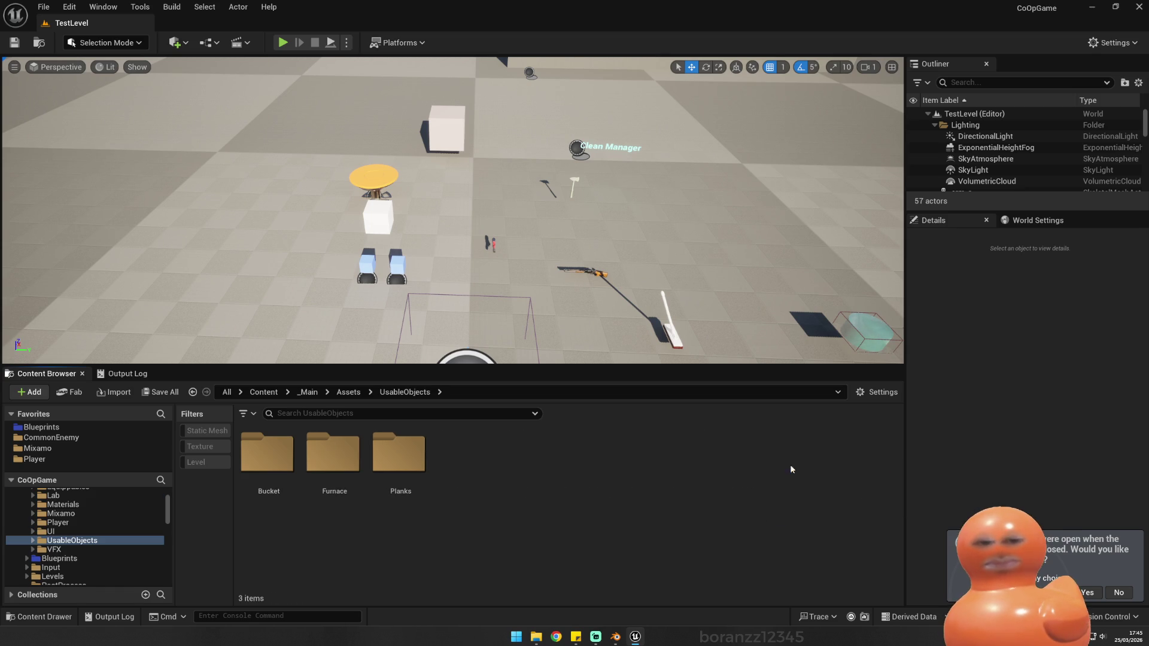
Step: Create a new PartBox folder in UsableObjects and drag PartCrate.fbx into it
right_click(533, 504)
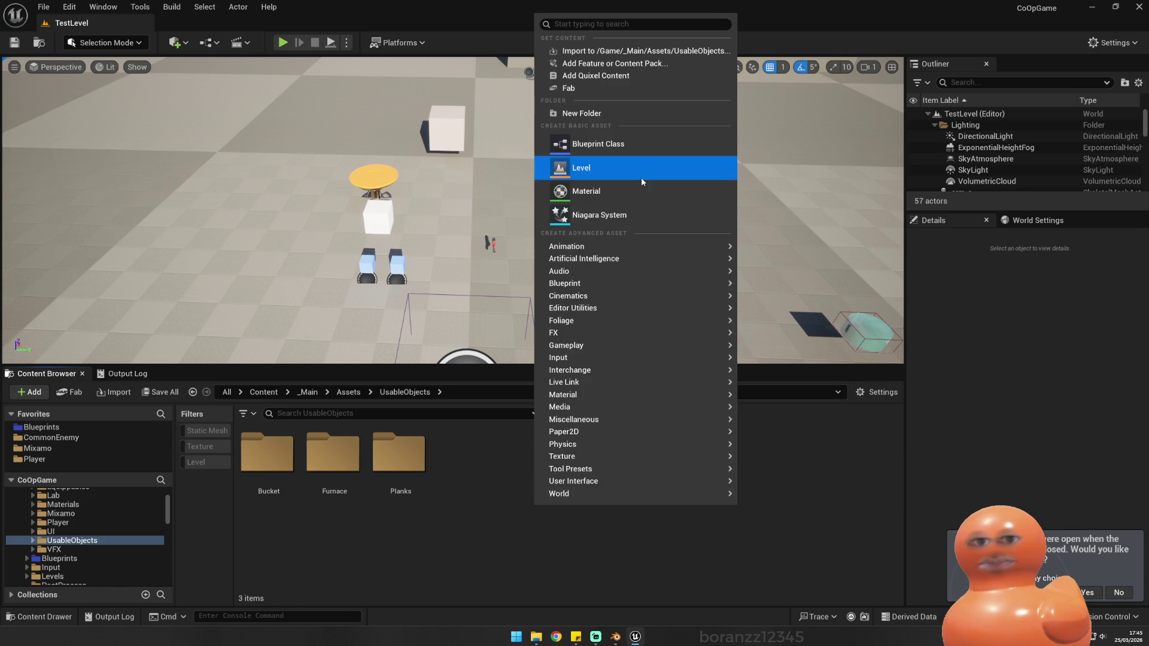
left_click(616, 116)
key("BackSpace")
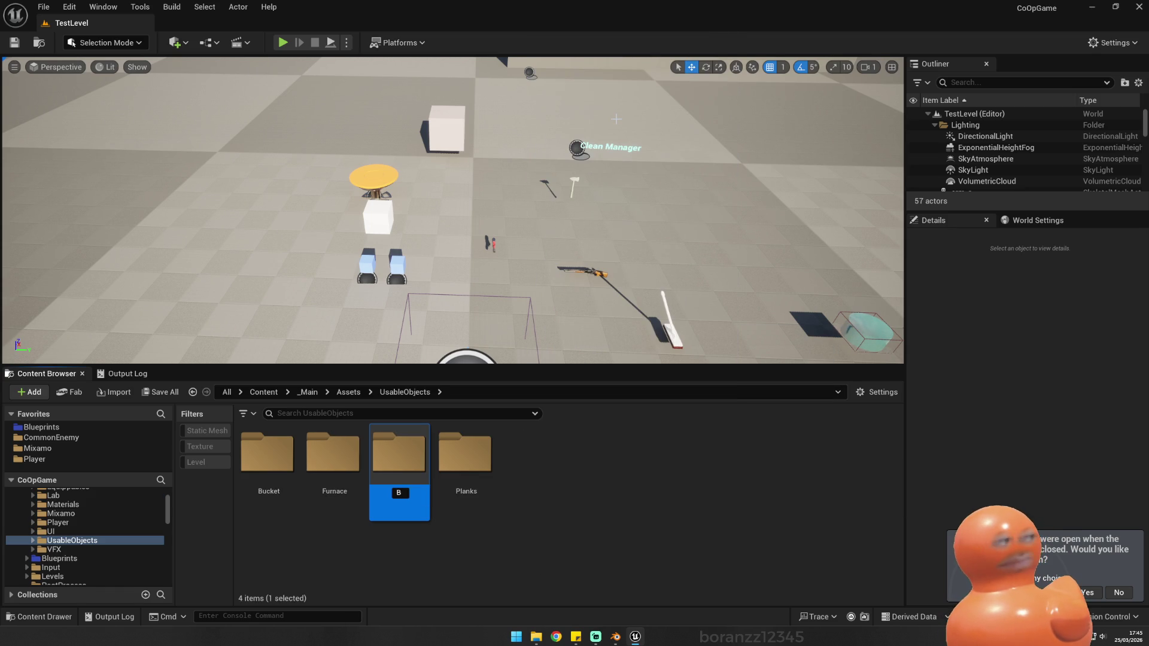
type("PartB")
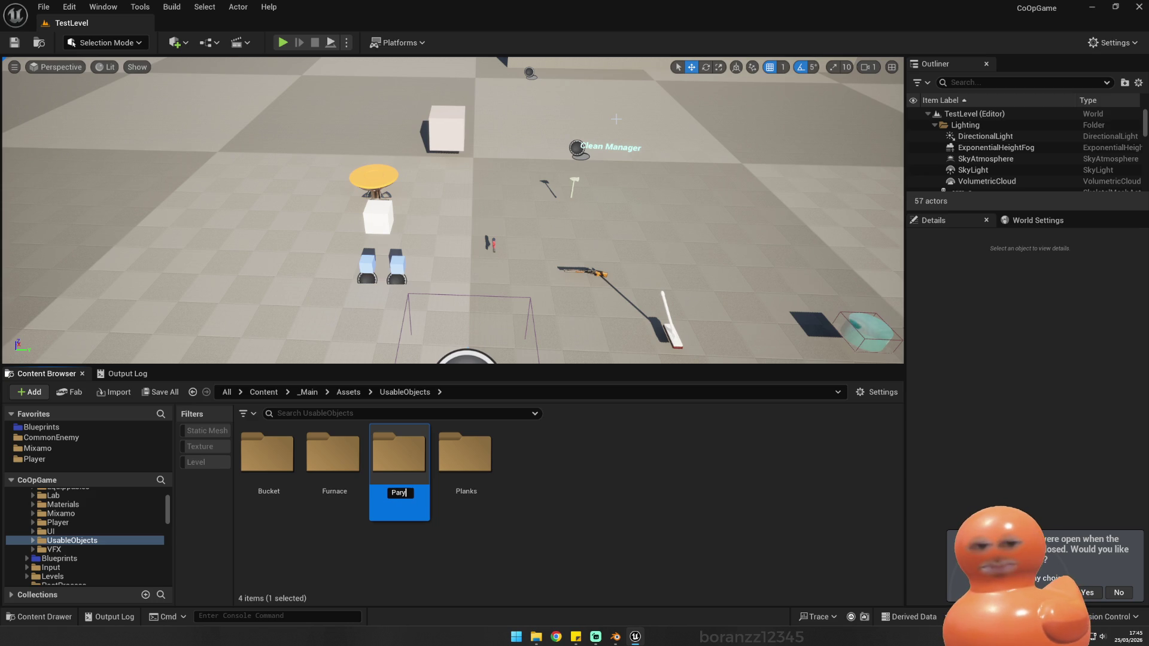
type("opx")
key("Return")
key("Return")
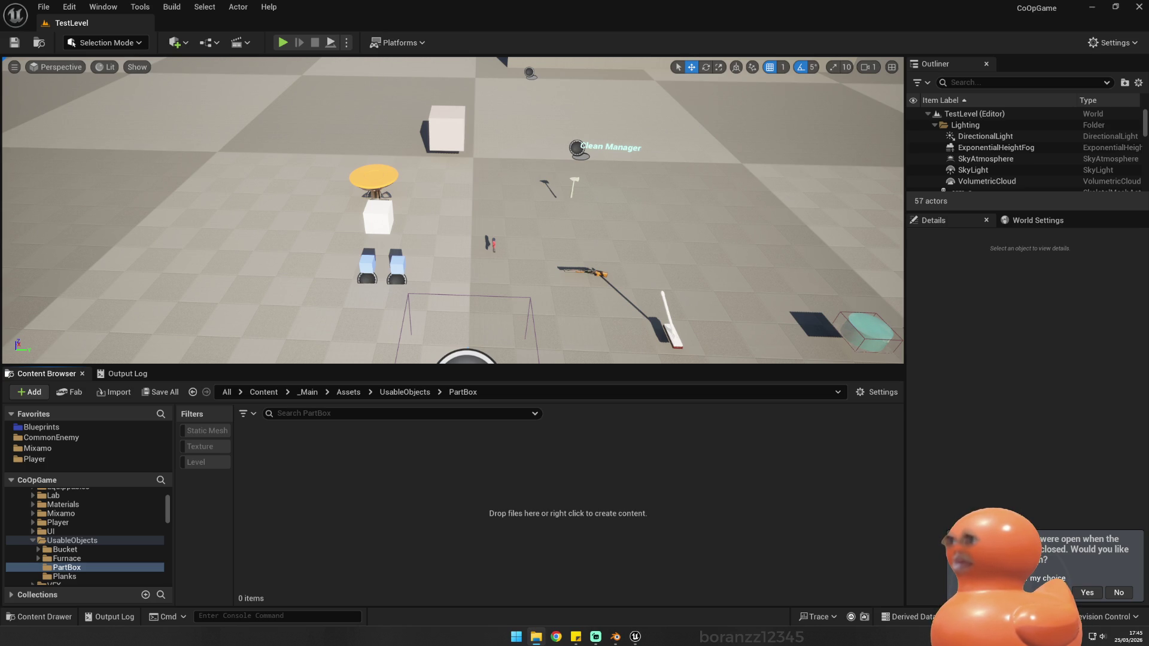
left_click_drag(428, 457, 429, 458)
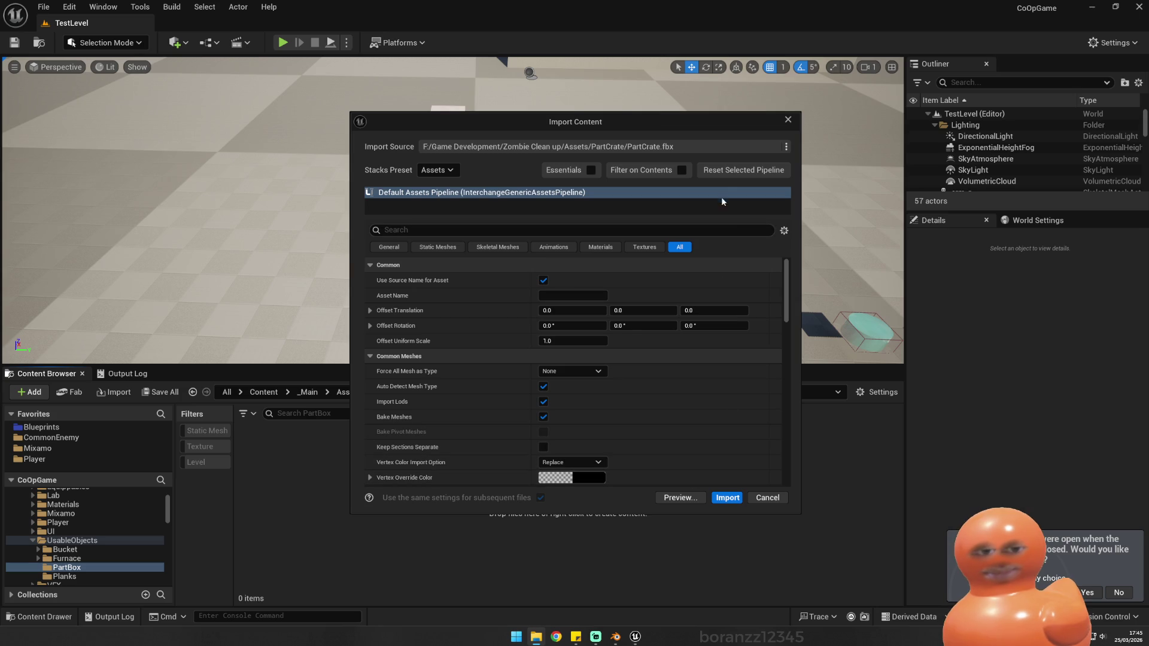
left_click(728, 498)
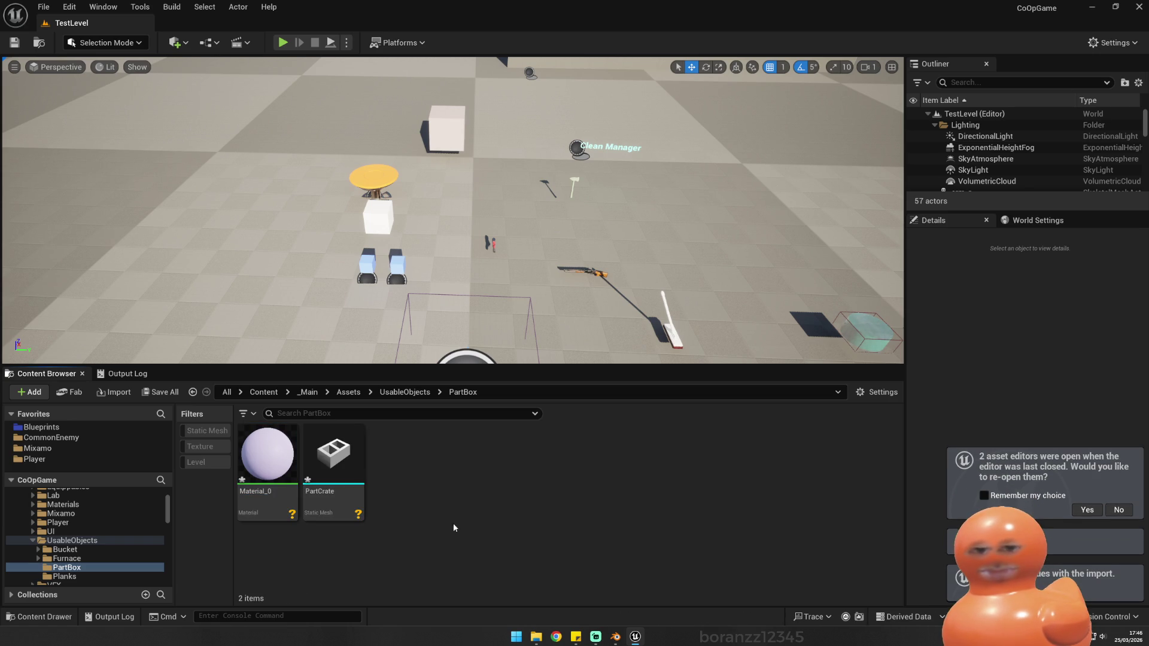
left_click(322, 514)
double_click(322, 513)
mouse_move(388, 357)
left_mouse_down()
mouse_move(377, 359)
mouse_move(419, 359)
mouse_move(364, 361)
left_mouse_up()
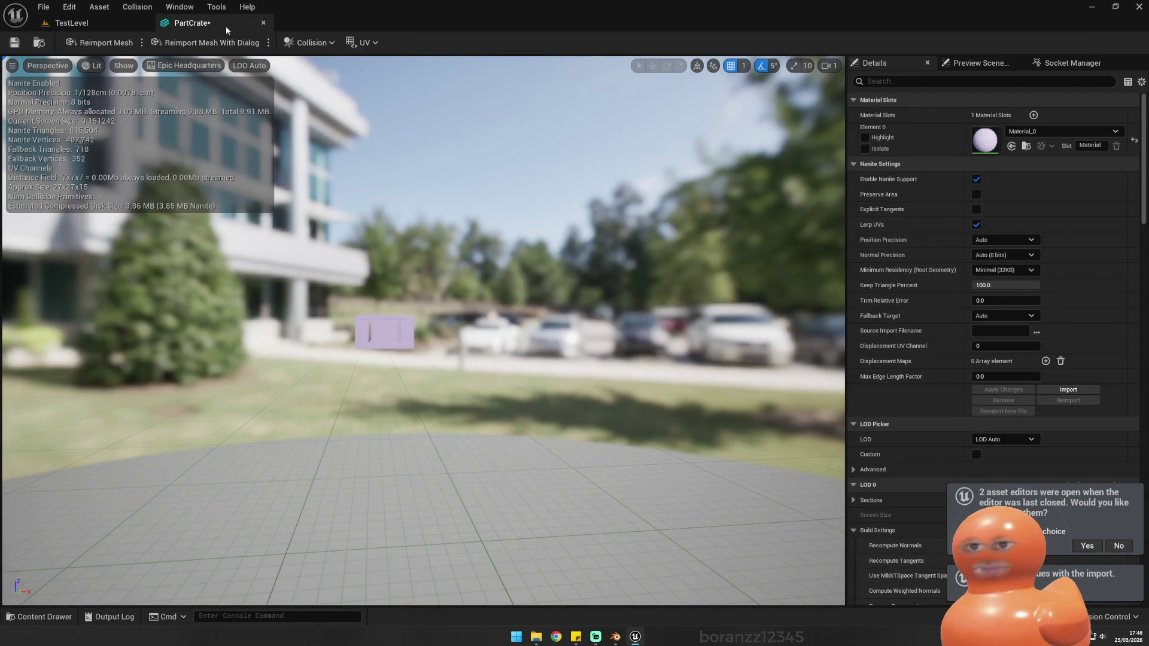
left_click(264, 23)
key("ctrl+a")
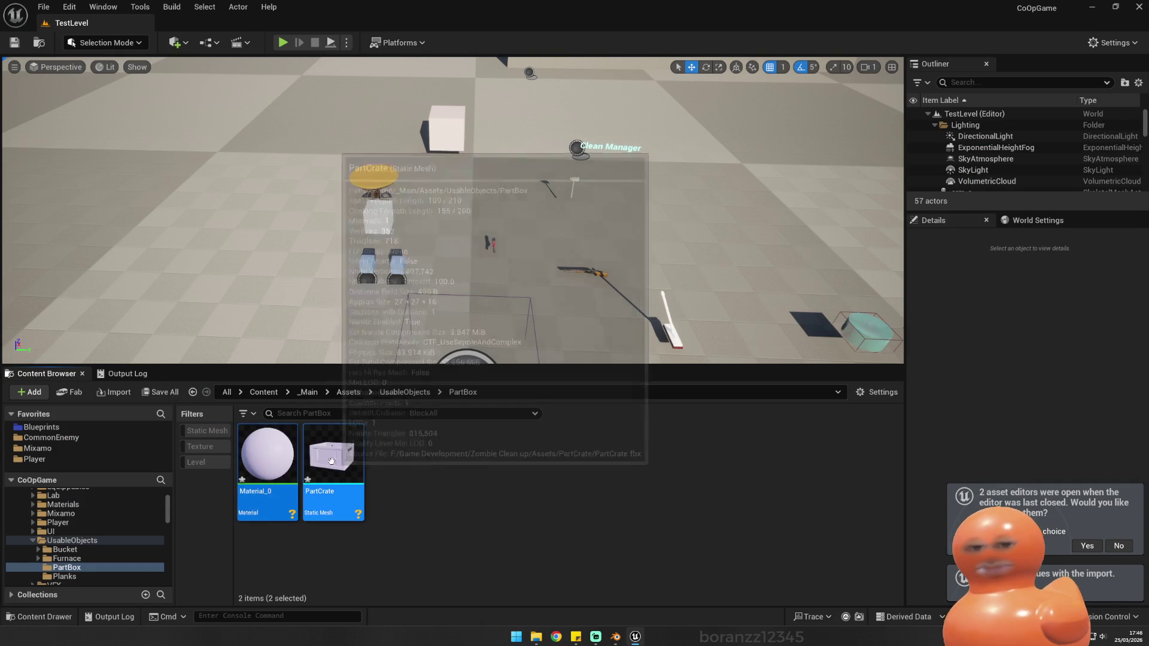
key("Delete")
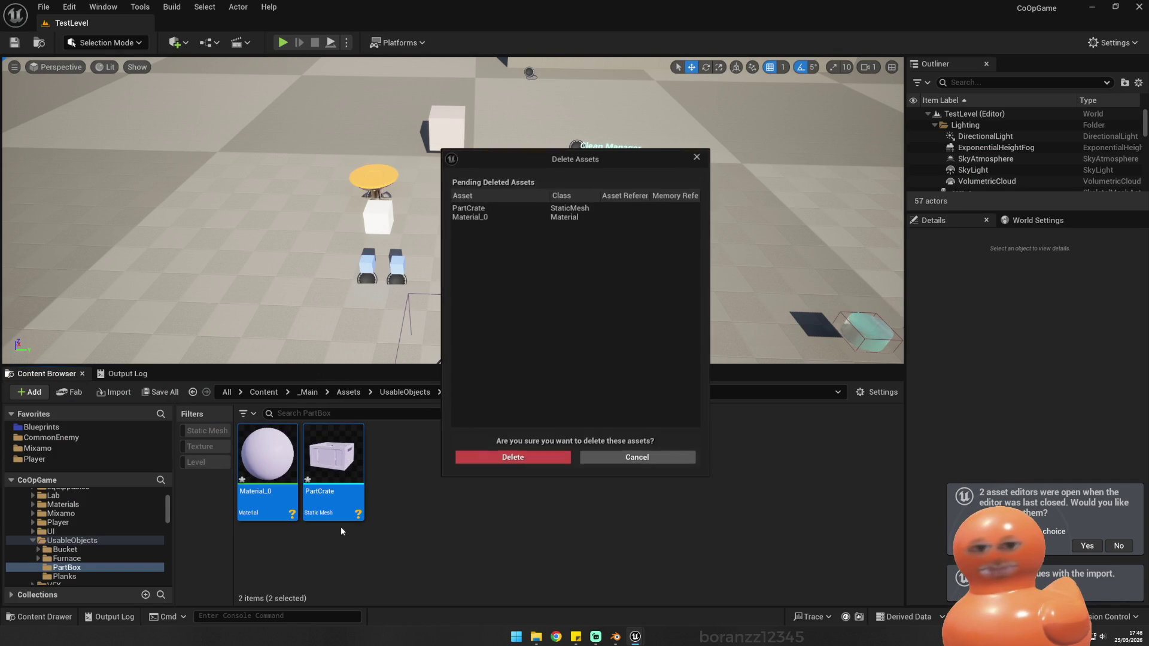
left_click(521, 462)
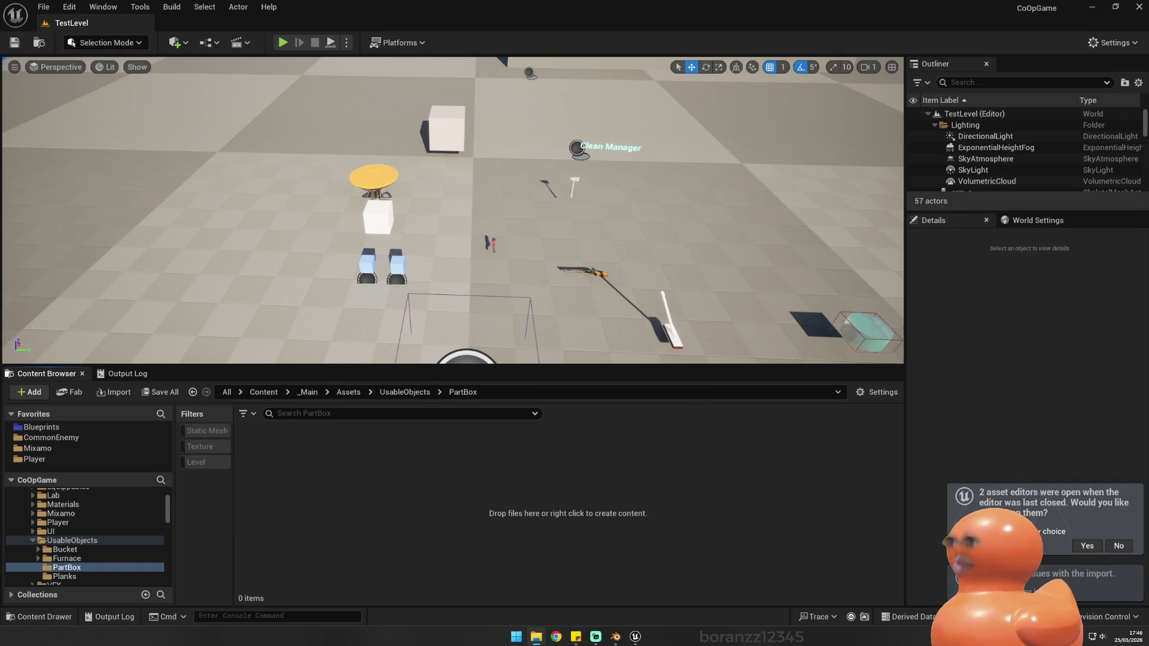
left_click_drag(6, 448, 270, 490)
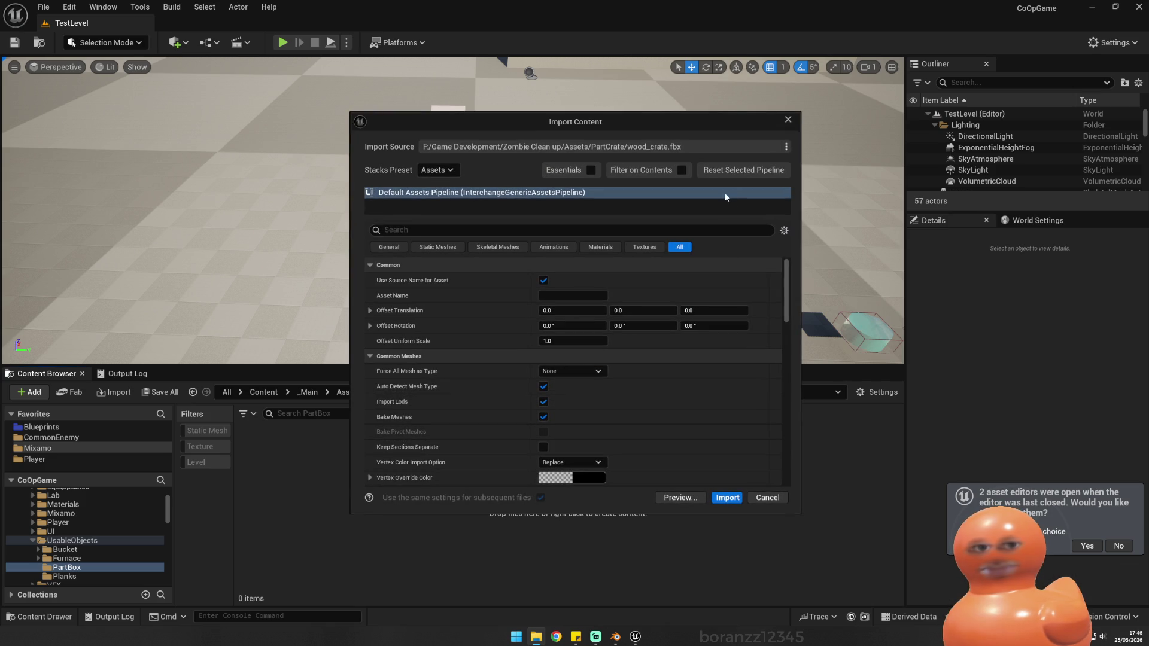
Step: Import the wood_crate static mesh, inspect it and save the asset
left_click(728, 498)
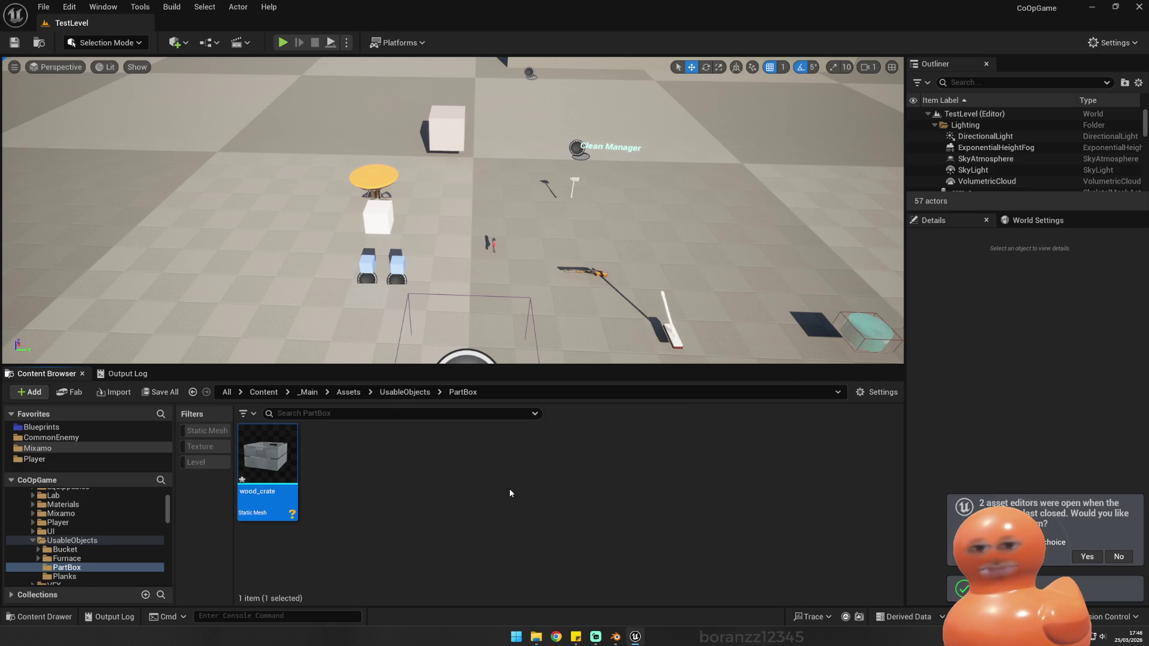
double_click(268, 455)
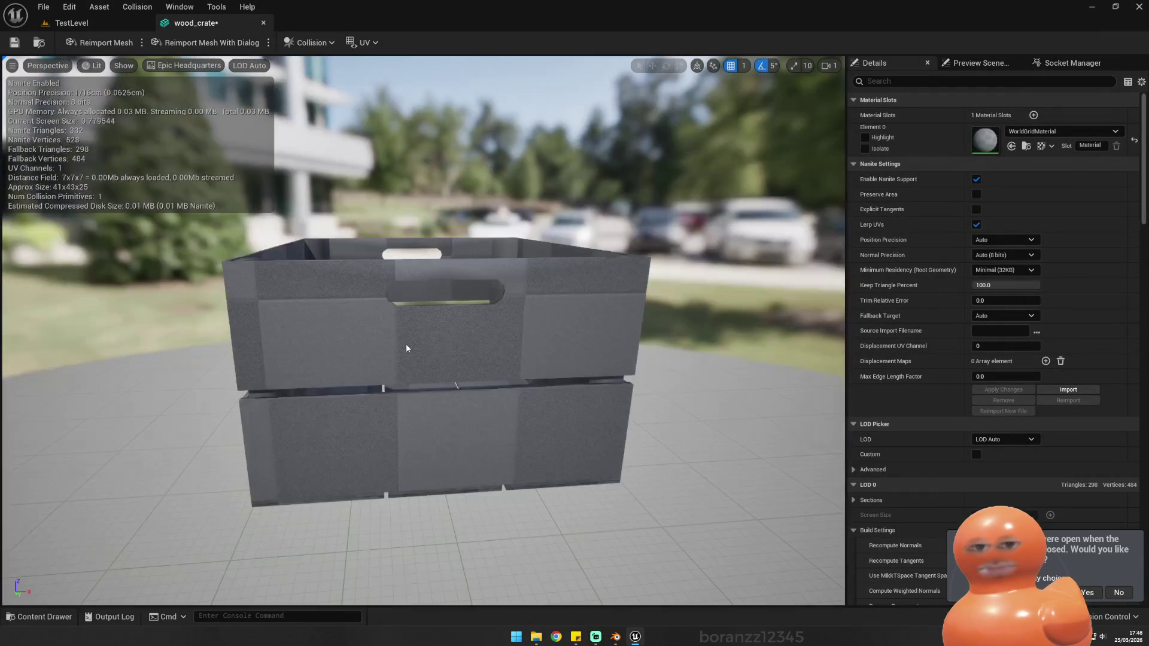
mouse_move(411, 346)
left_mouse_down()
mouse_move(415, 419)
mouse_move(412, 346)
left_mouse_up()
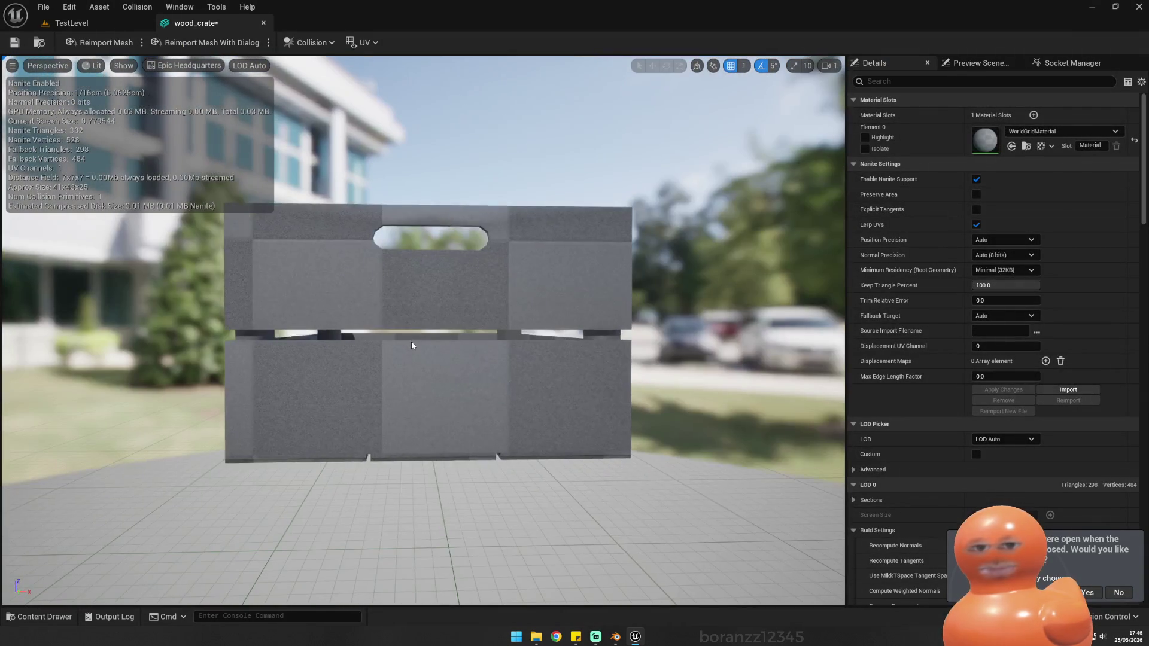
left_click(14, 42)
Step: Return to the TestLevel editor and fly the camera toward the test objects
left_click(84, 23)
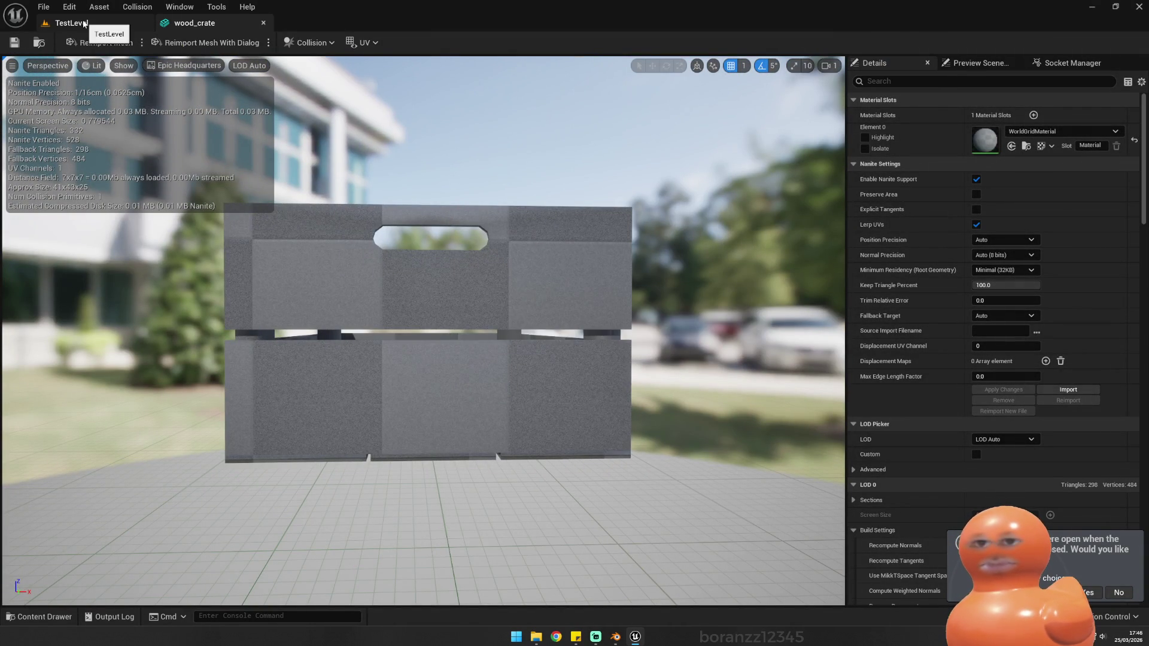
mouse_move(383, 299)
left_mouse_down()
mouse_move(479, 312)
mouse_move(419, 302)
mouse_move(249, 83)
left_mouse_up()
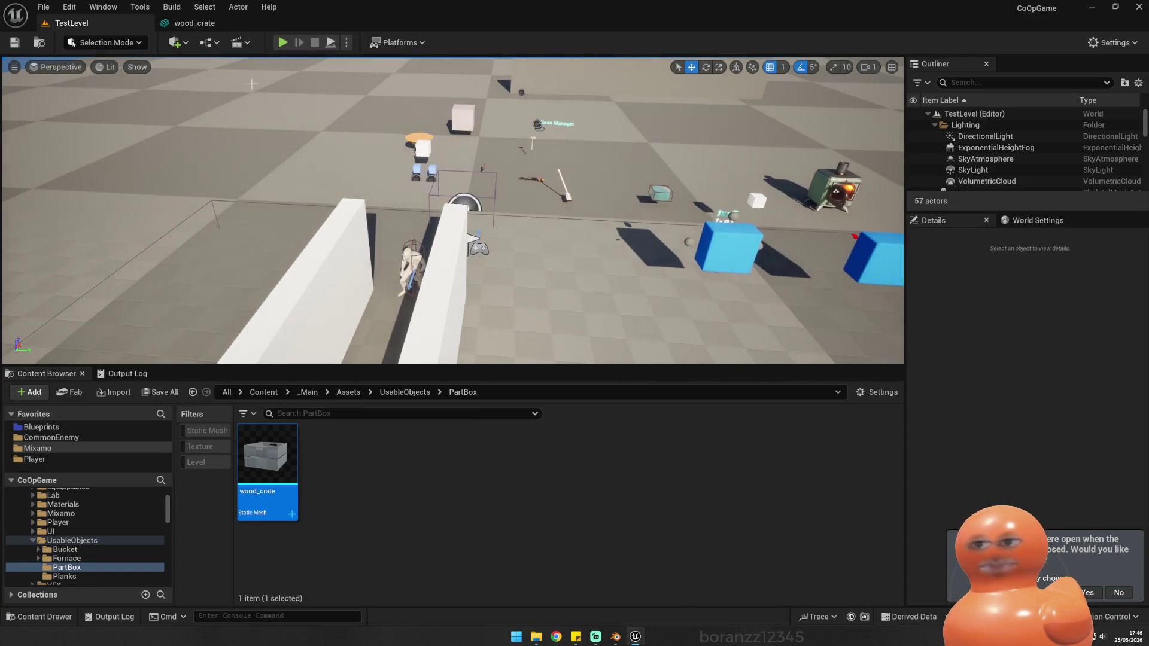
left_click(44, 7)
Step: Open the Demo_1 level, place the wood_crate mesh on the floor, and square the Cube's rotation
left_click(66, 63)
double_click(594, 251)
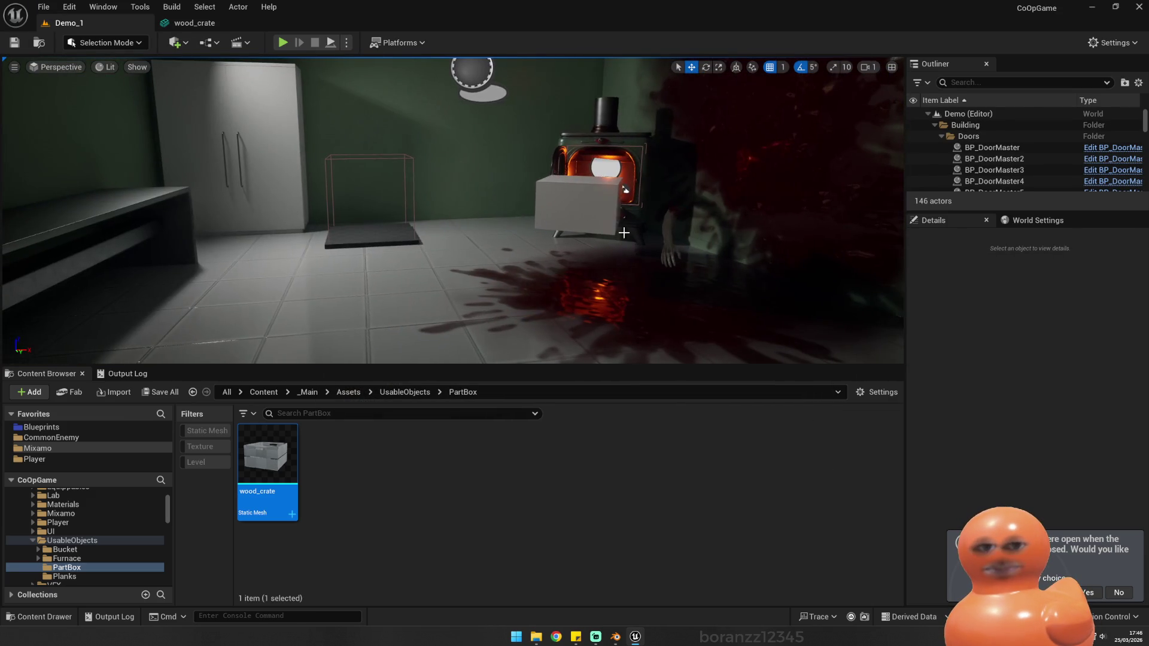
left_click(617, 230)
mouse_move(304, 428)
left_mouse_down()
mouse_move(492, 263)
mouse_move(479, 191)
left_mouse_up()
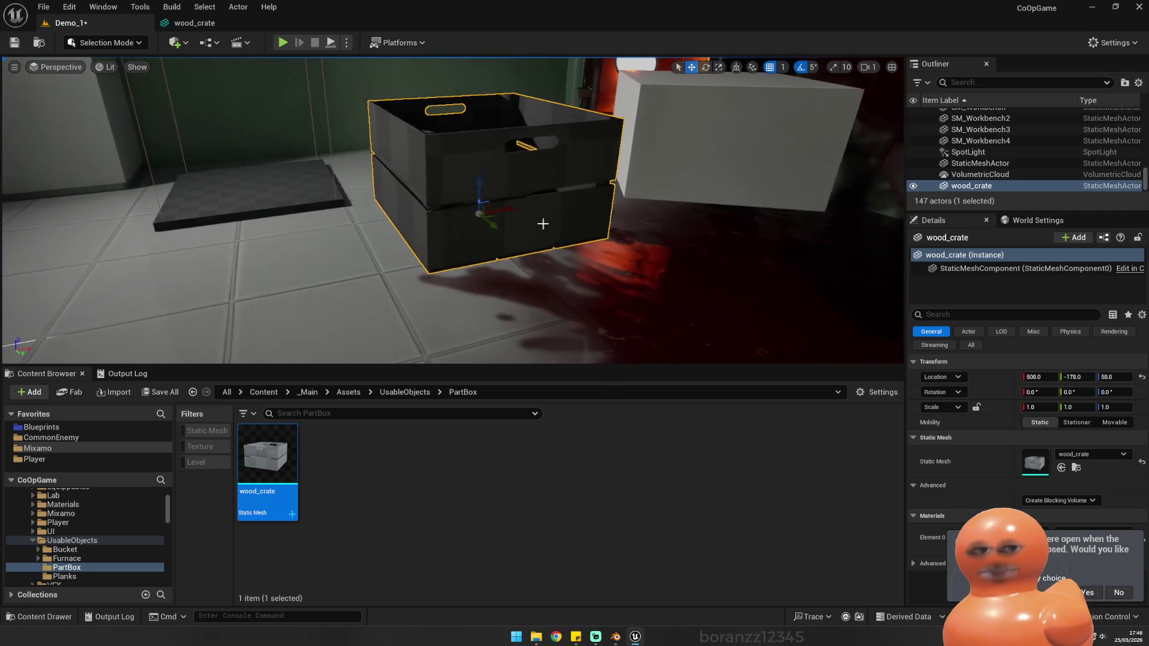
left_click(844, 179)
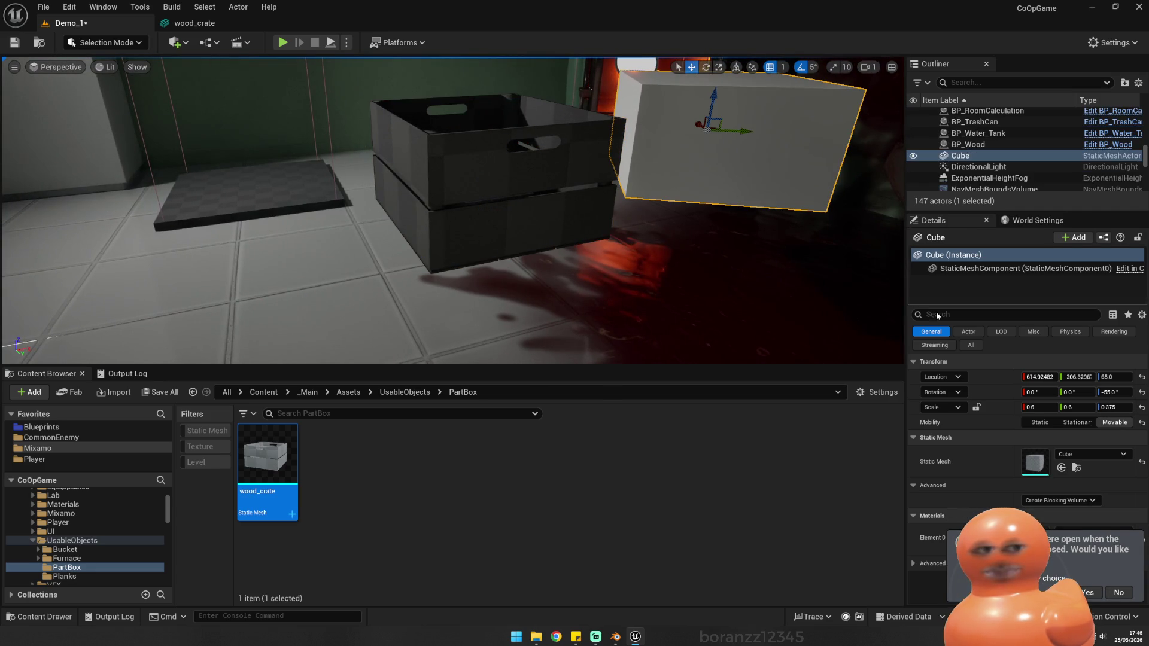
left_click(1142, 392)
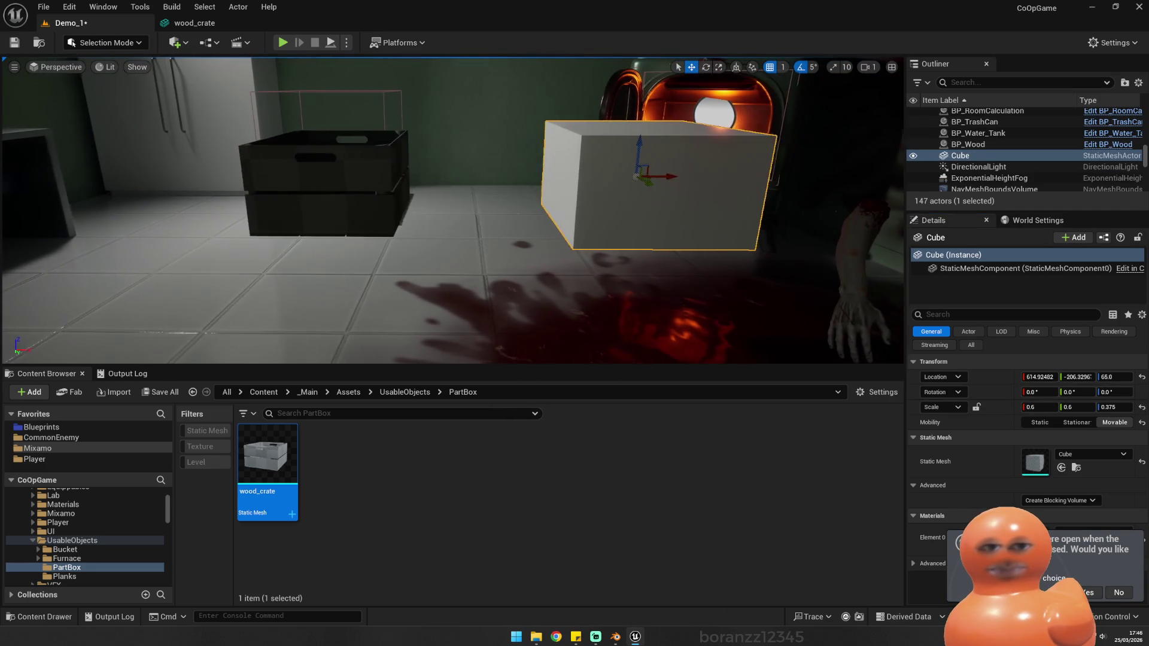
Step: Scale the wood crate wider and taller and move it over the white cube
left_click(346, 212)
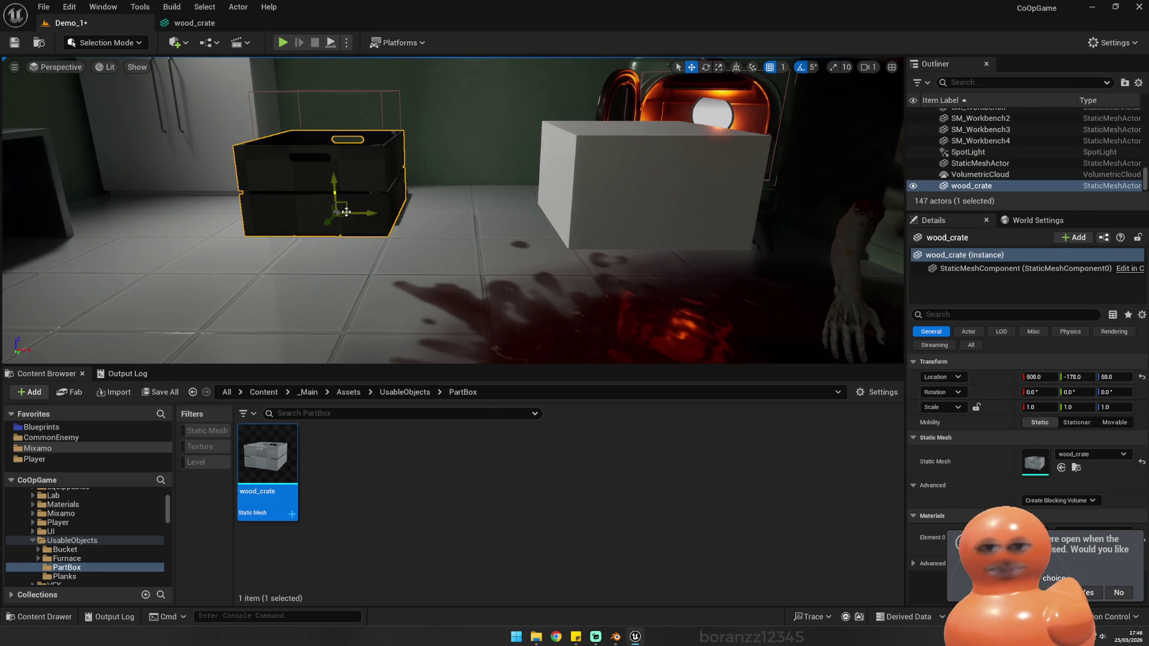
key("r")
left_click_drag(380, 219, 395, 218)
left_click_drag(205, 193, 206, 174)
key("w")
left_click_drag(241, 217, 556, 222)
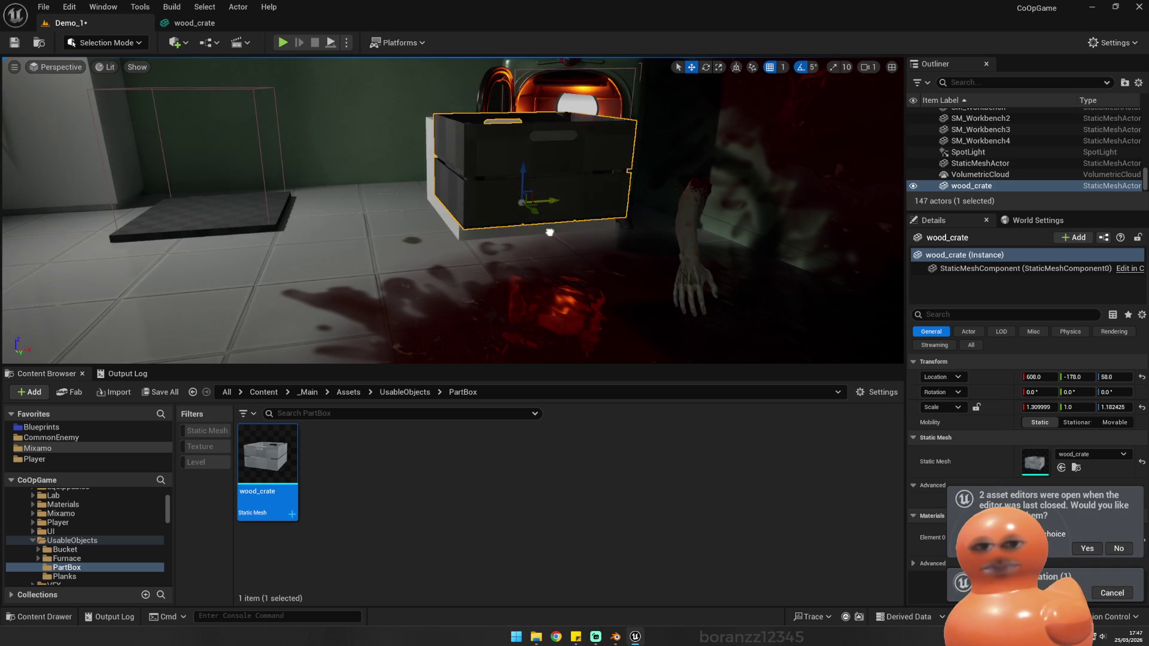
scroll(454, 210, "down", 2)
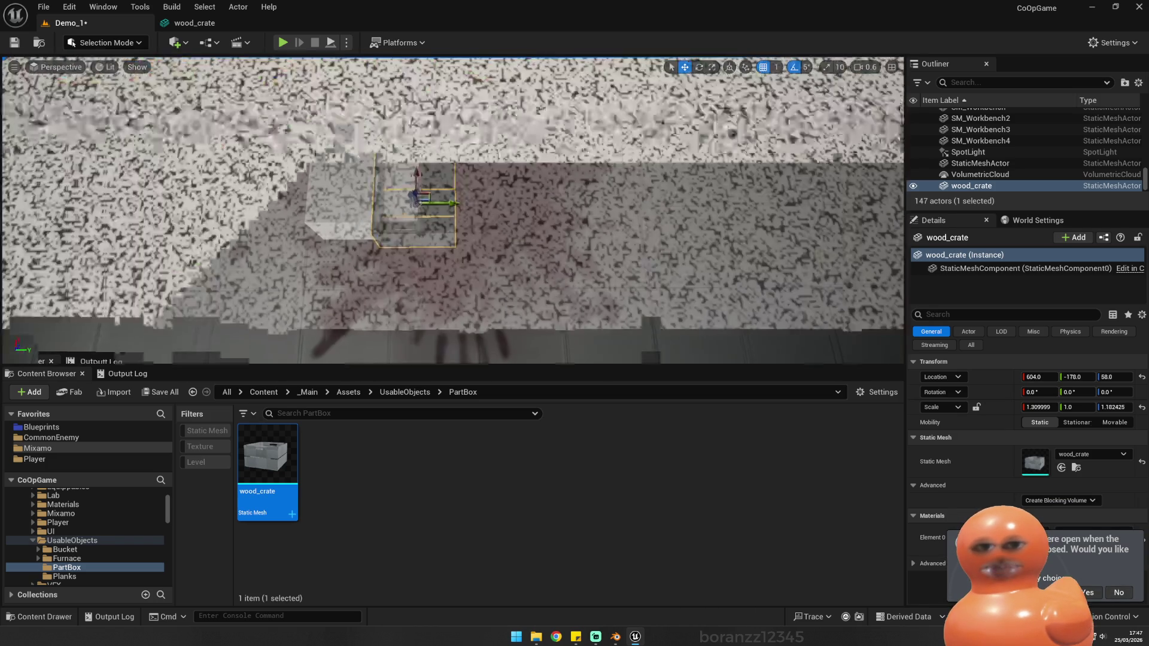
scroll(417, 201, "up", 2)
left_click_drag(539, 205, 441, 206)
mouse_move(413, 164)
left_mouse_down()
mouse_move(410, 115)
mouse_move(442, 110)
mouse_move(406, 159)
mouse_move(403, 199)
mouse_move(425, 227)
left_mouse_up()
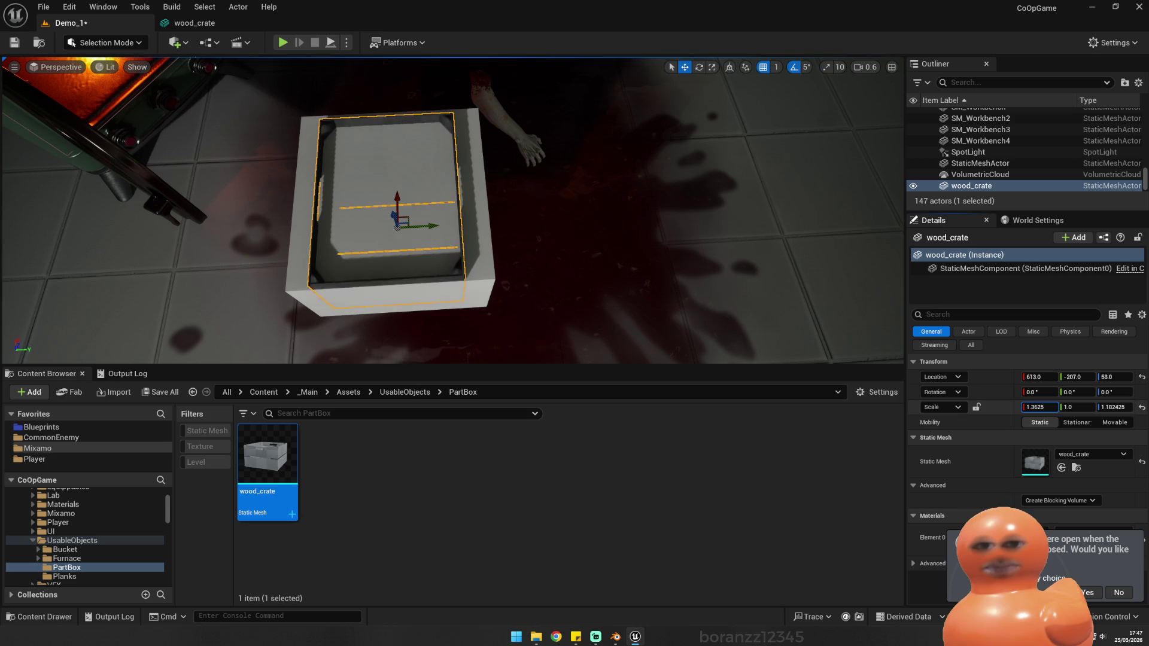
Step: Set the crate's scale to X 1.4425 and Y 1.3625
left_click_drag(886, 340, 688, 275)
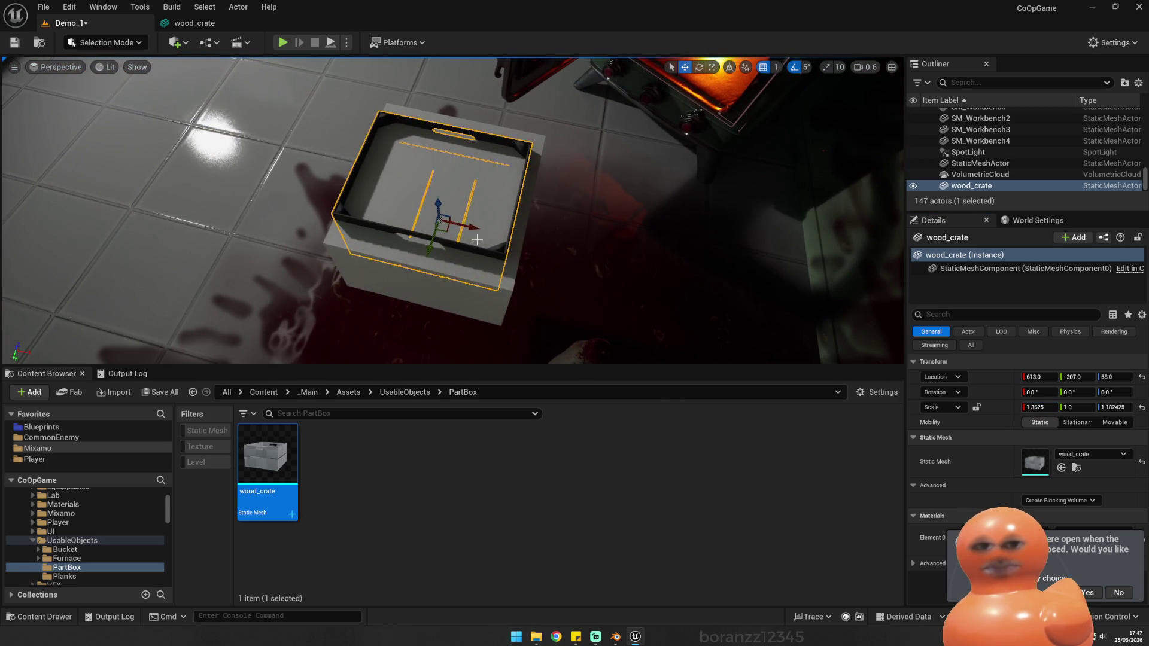
left_click_drag(687, 274, 648, 256)
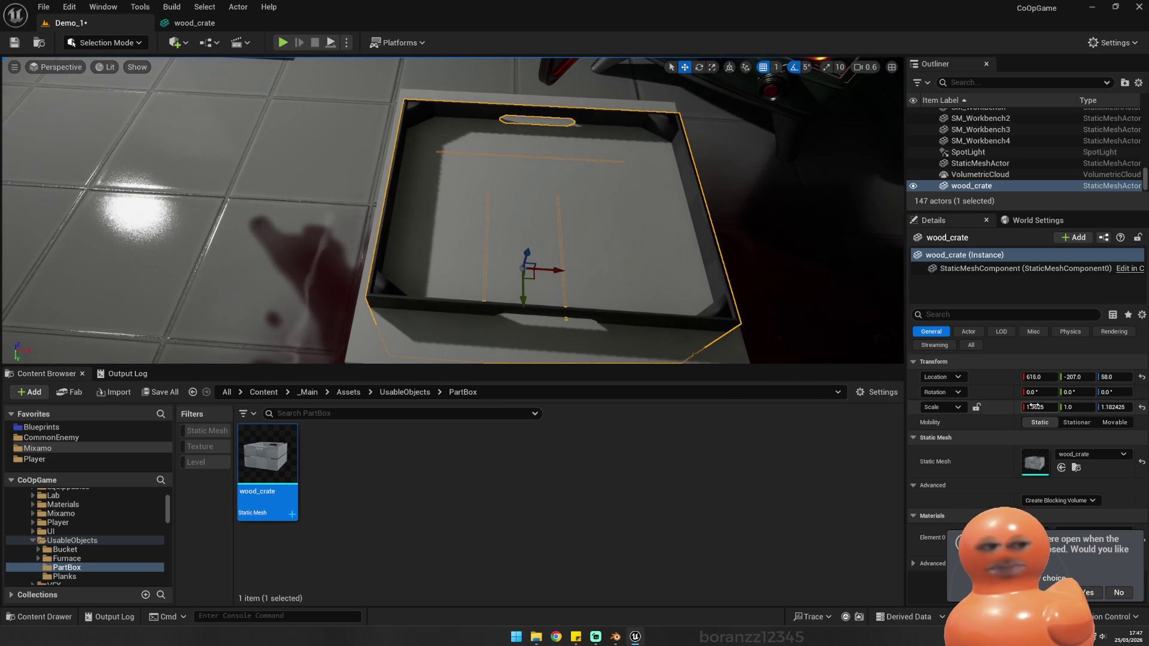
left_click_drag(1040, 407, 1051, 407)
mouse_move(455, 210)
left_mouse_down()
mouse_move(383, 191)
mouse_move(598, 252)
mouse_move(754, 263)
left_mouse_up()
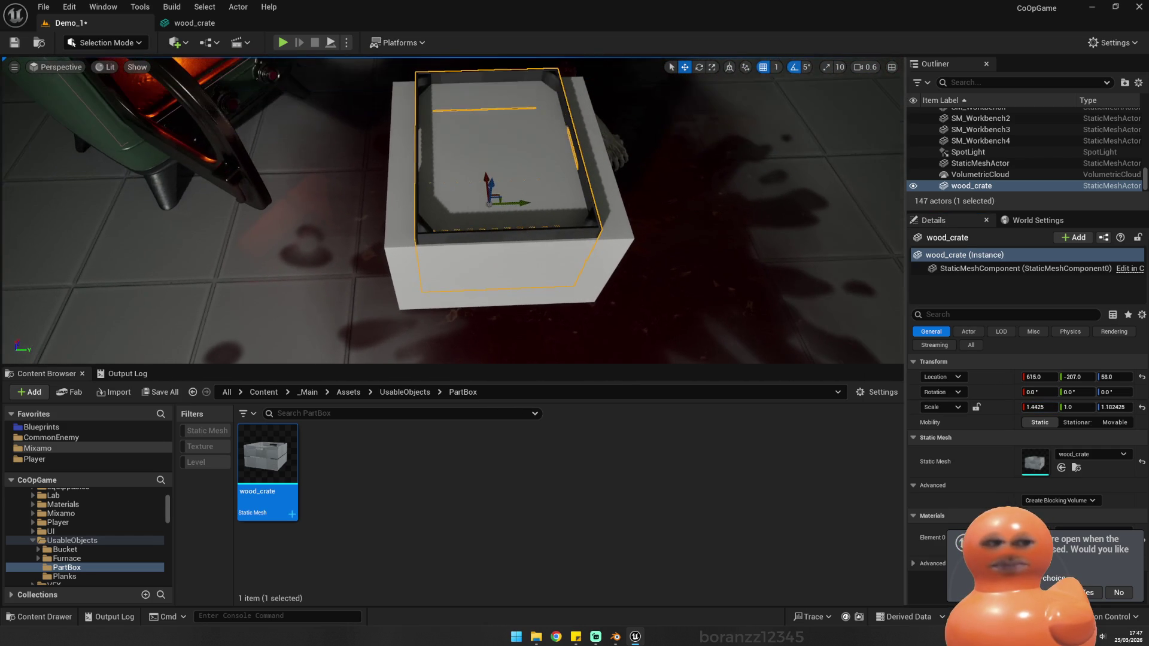
left_click_drag(1077, 407, 1091, 407)
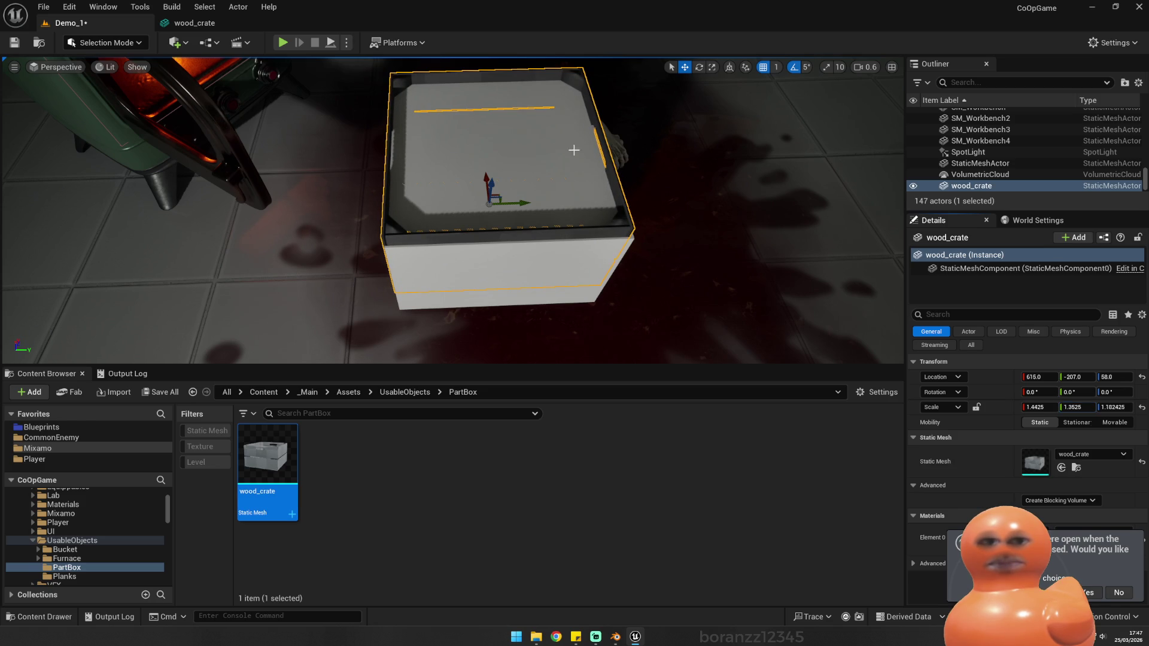
Step: Raise the crate to Z 69, delete the white placeholder cube, and move the crate to X 577
mouse_move(529, 206)
left_mouse_down()
mouse_move(360, 180)
mouse_move(524, 264)
mouse_move(529, 289)
mouse_move(258, 176)
left_mouse_up()
left_click_drag(425, 214, 426, 213)
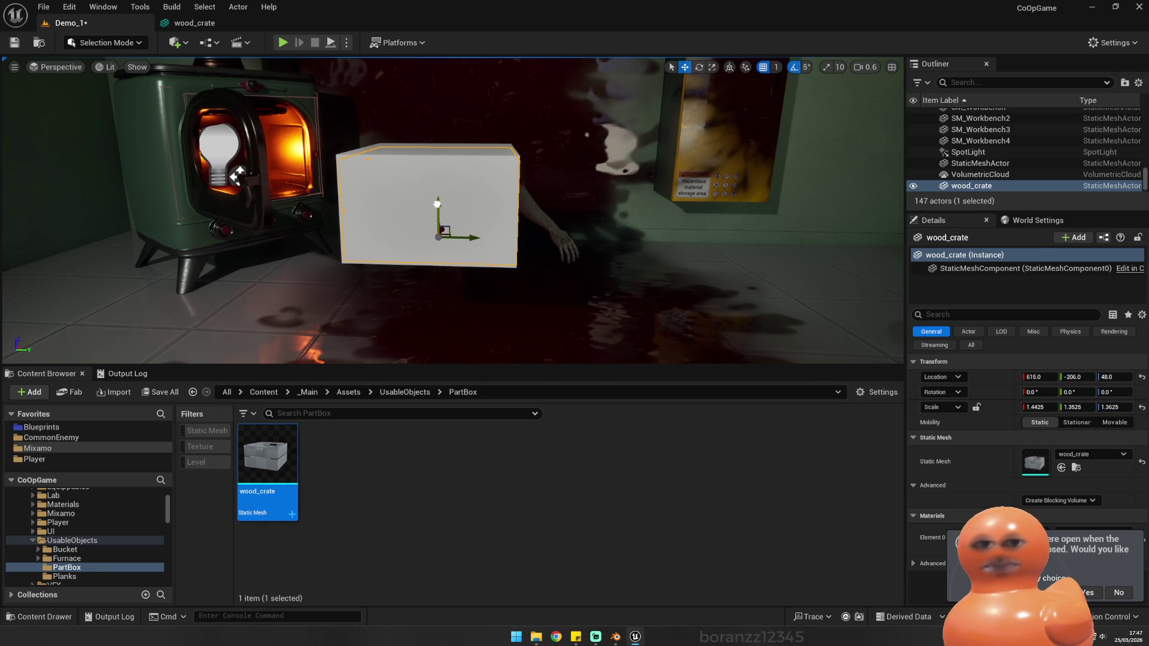
left_click_drag(438, 202, 437, 150)
key("Delete")
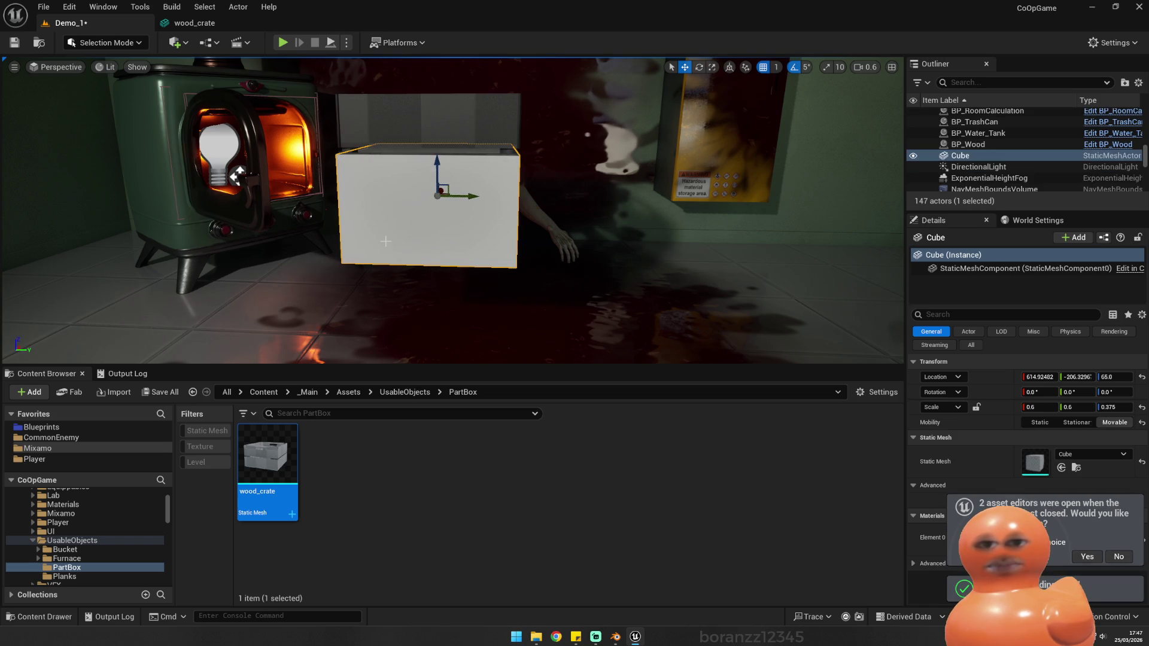
left_click(468, 171)
left_click_drag(435, 209, 351, 211)
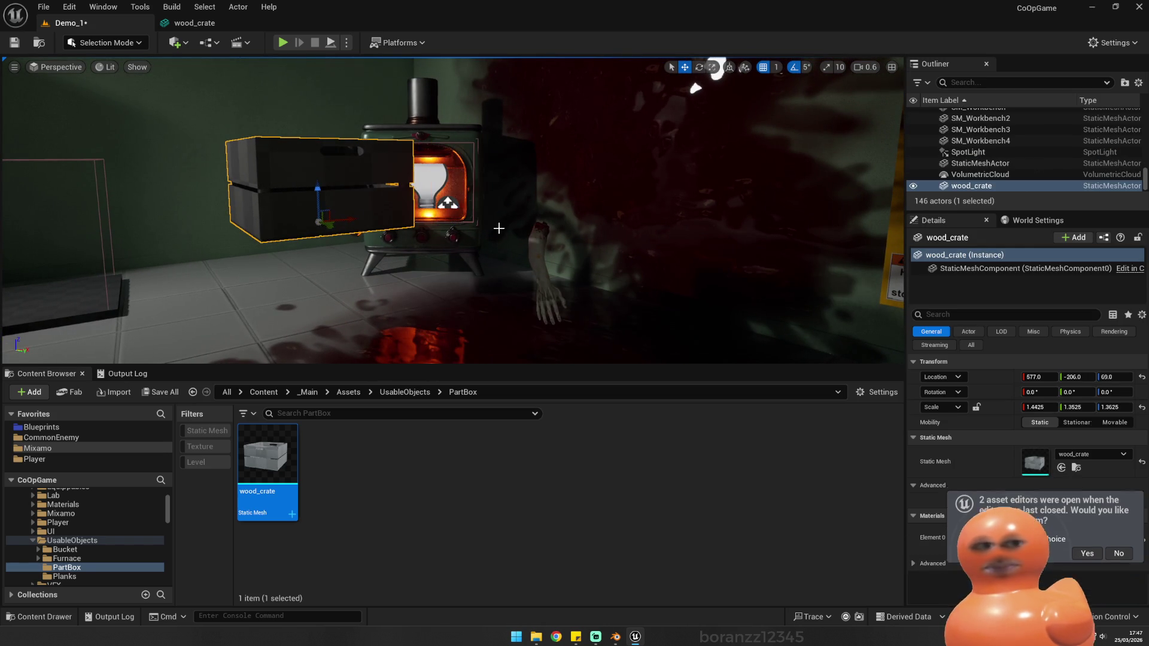
Step: Enable Simulate Physics on wood_crate and play-test carrying a crate to the furnace
type("simu")
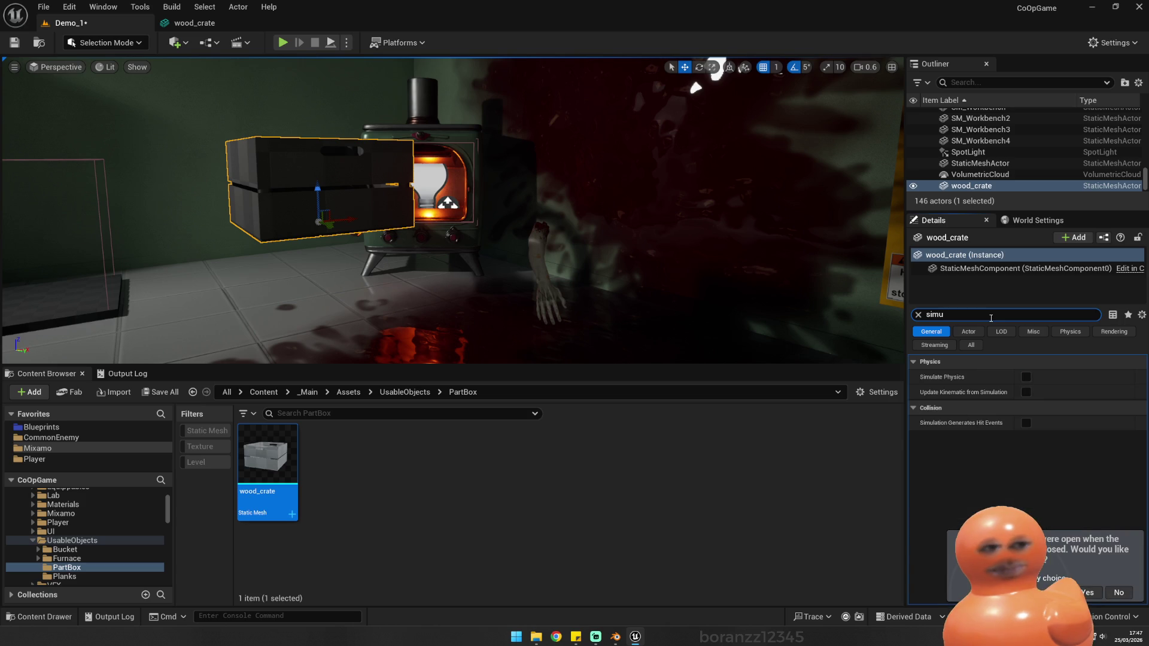
left_click(1026, 377)
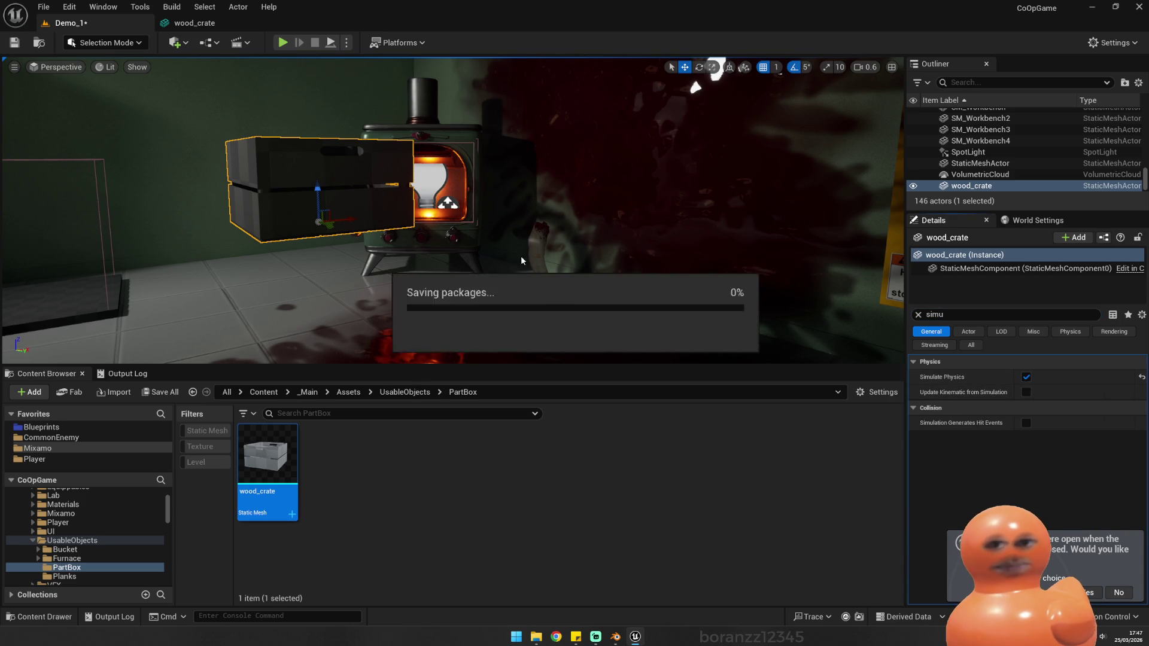
key("alt+p")
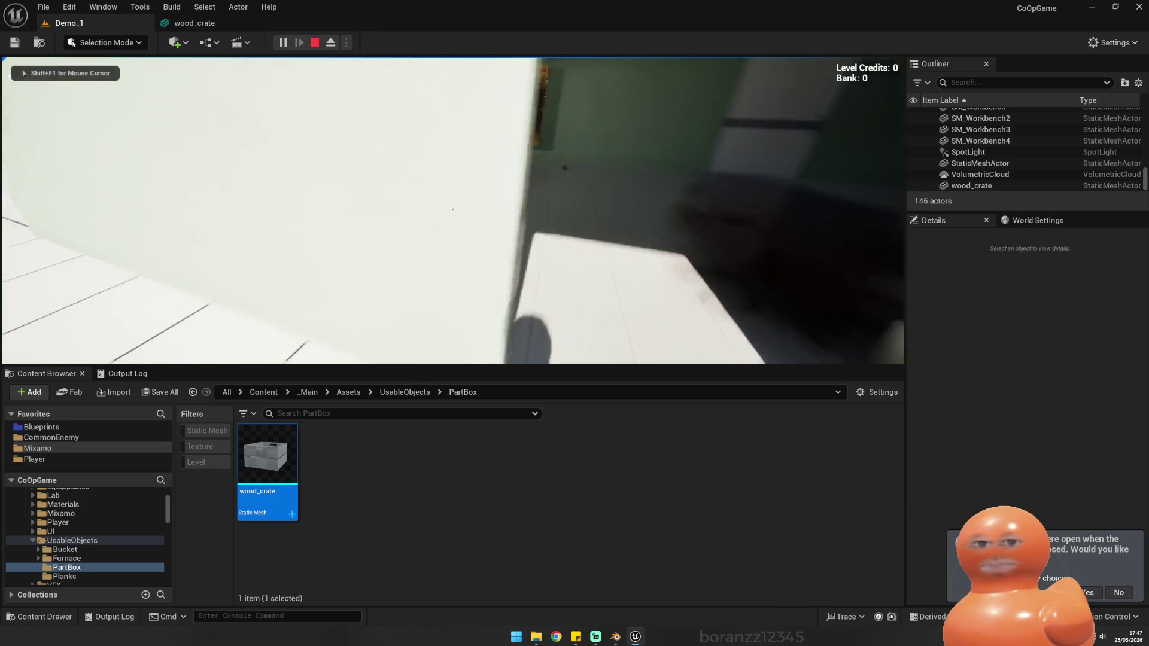
key("w")
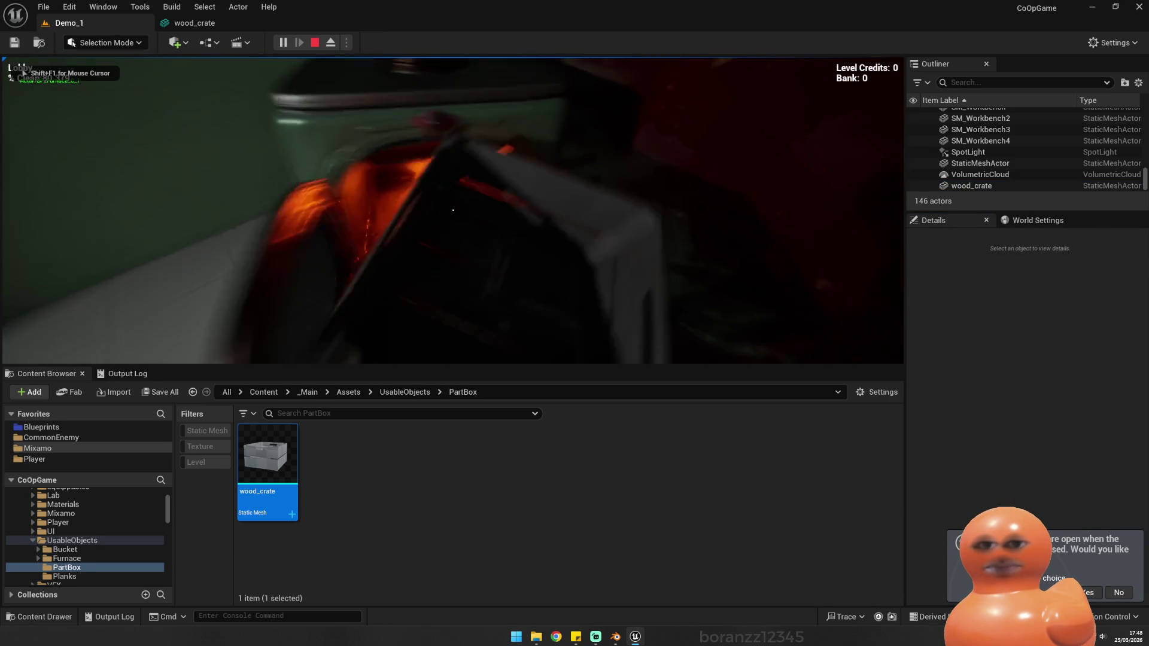
key("w")
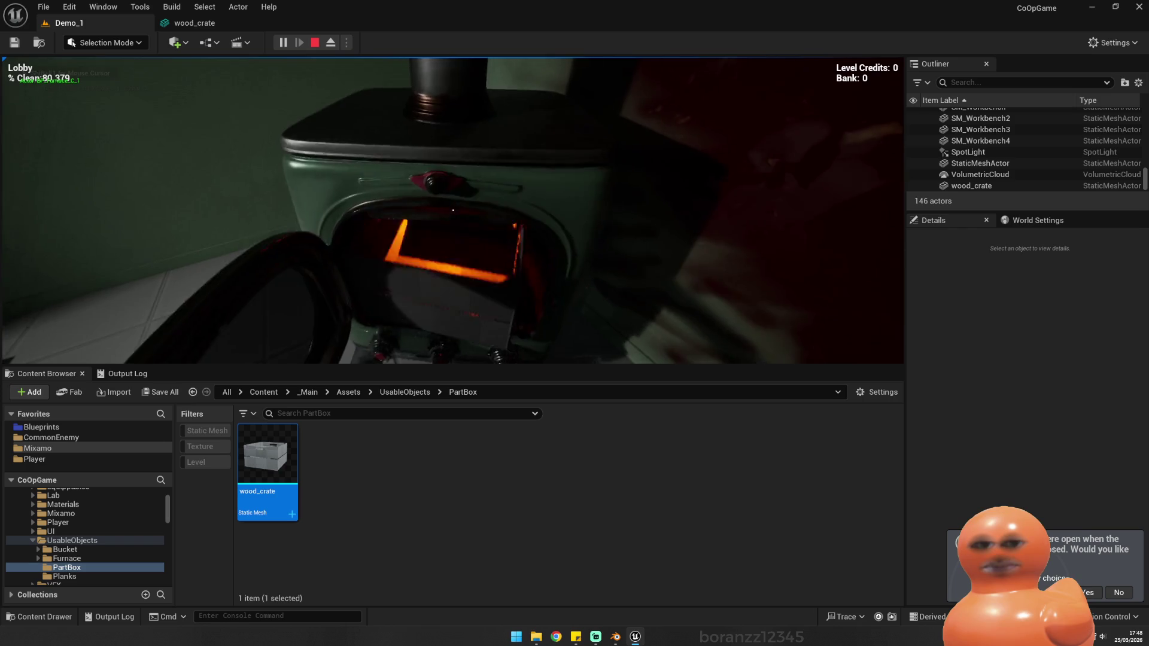
key("w")
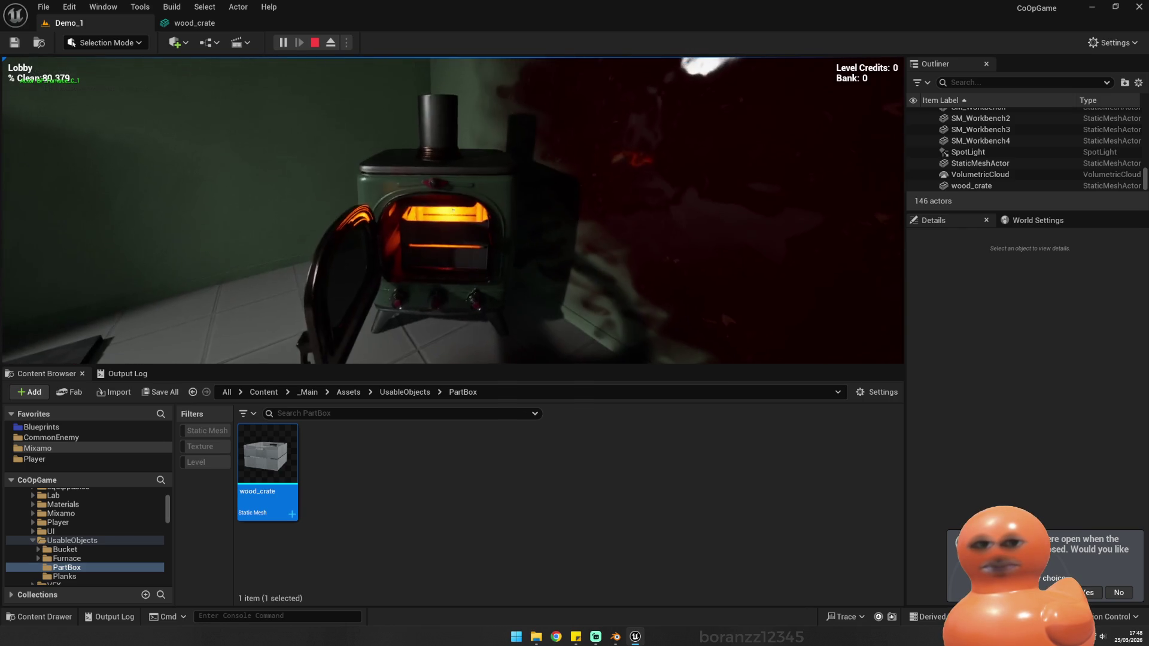
key("s")
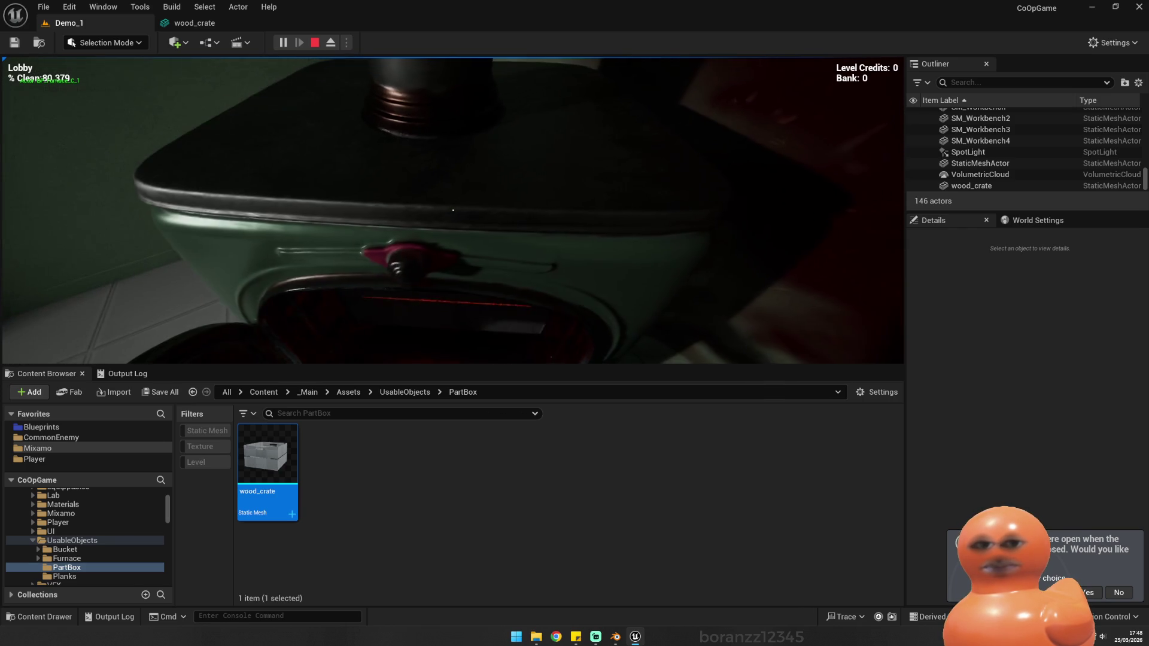
Step: Pick up the open crate during play, then stop and run a second play session
key("w")
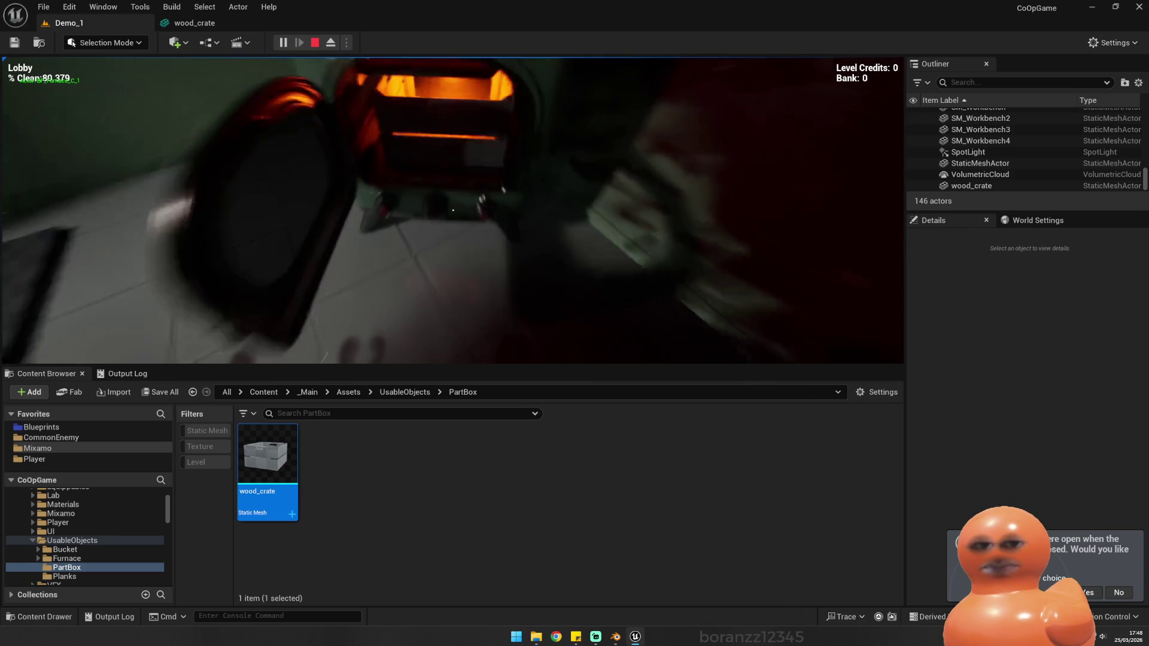
key("s")
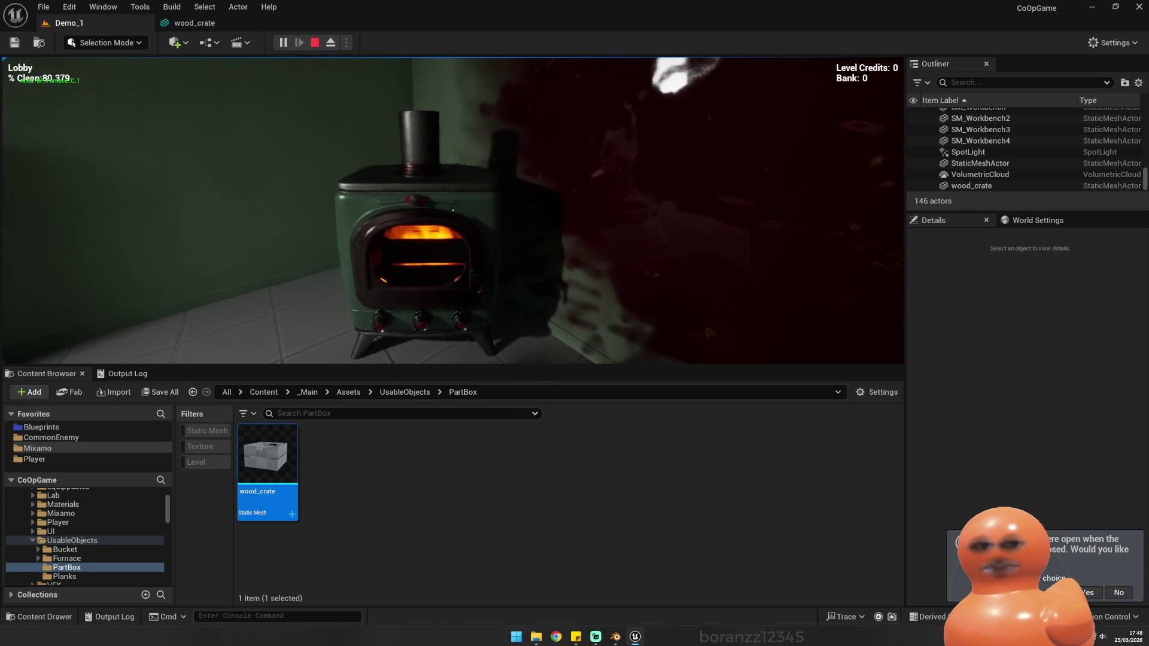
key("w")
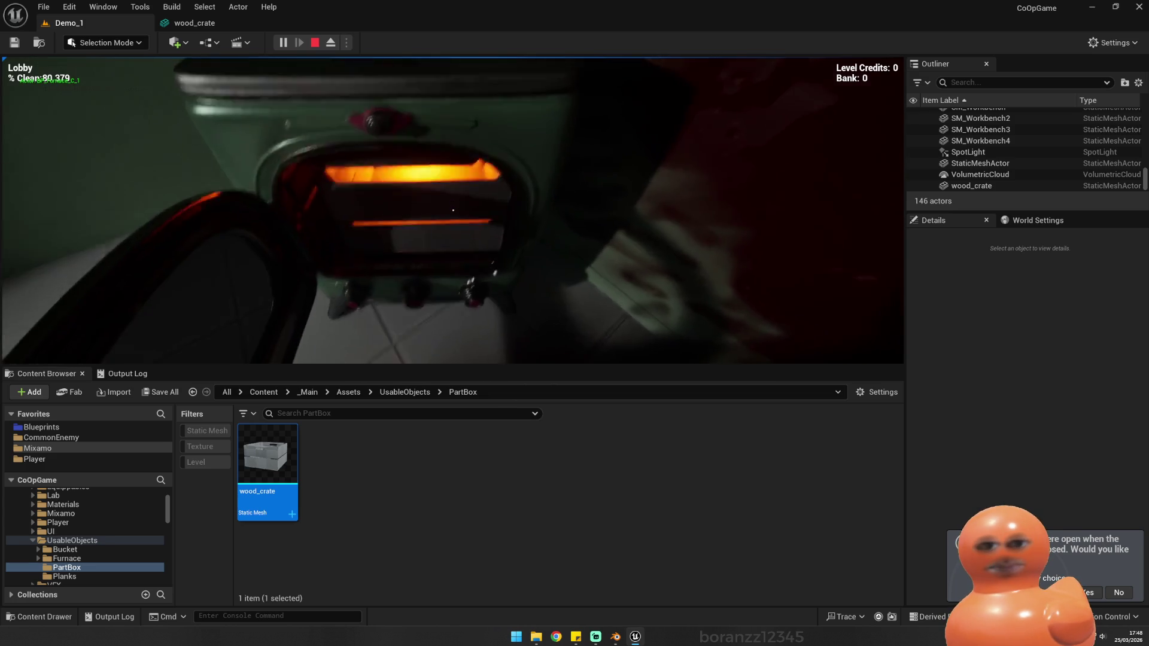
key("e")
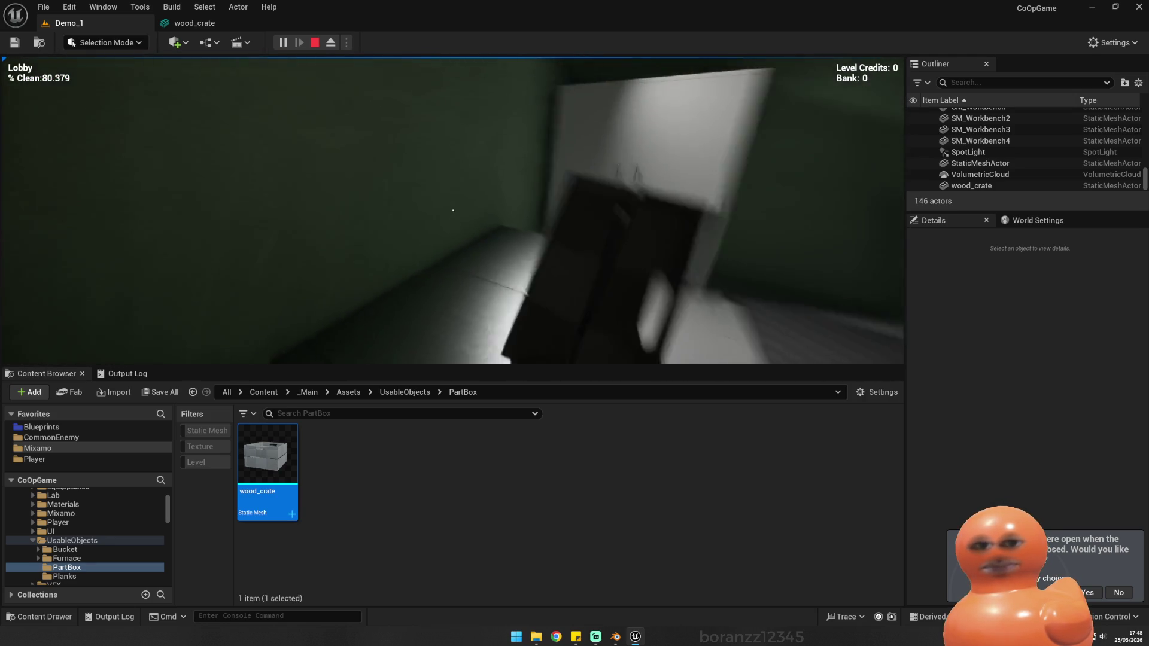
key("Escape")
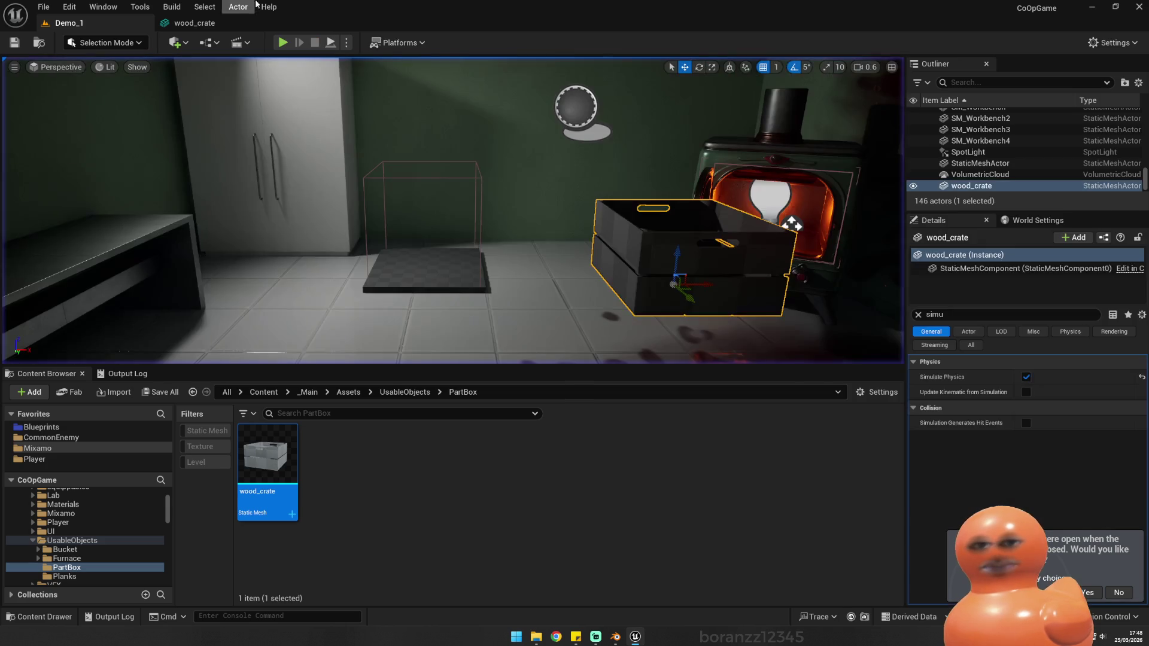
left_click(282, 42)
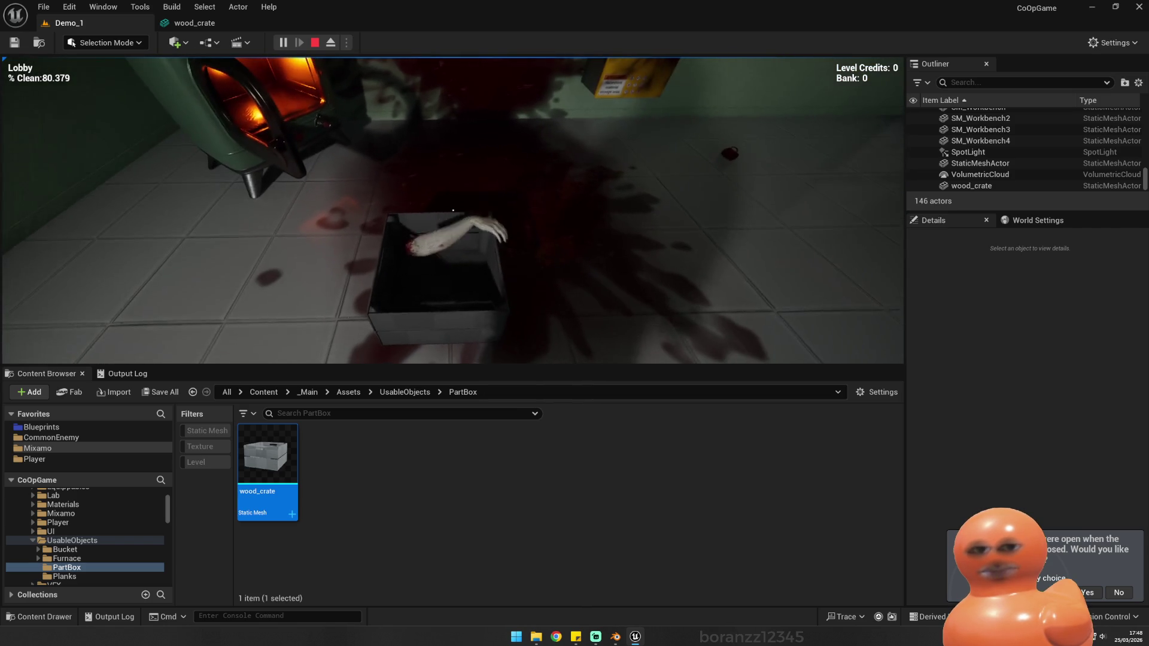
key("Escape")
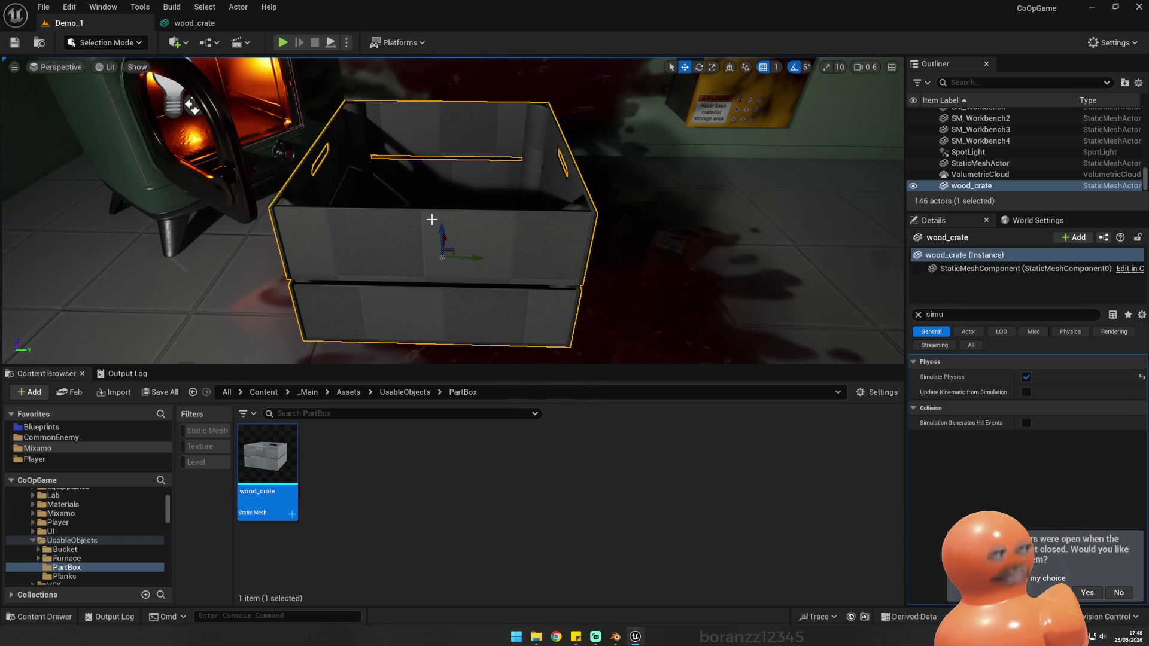
mouse_move(553, 274)
left_mouse_down()
mouse_move(638, 226)
mouse_move(515, 230)
left_mouse_up()
key("ctrl+s")
mouse_move(395, 143)
left_mouse_down()
mouse_move(441, 138)
mouse_move(710, 264)
mouse_move(618, 200)
left_mouse_up()
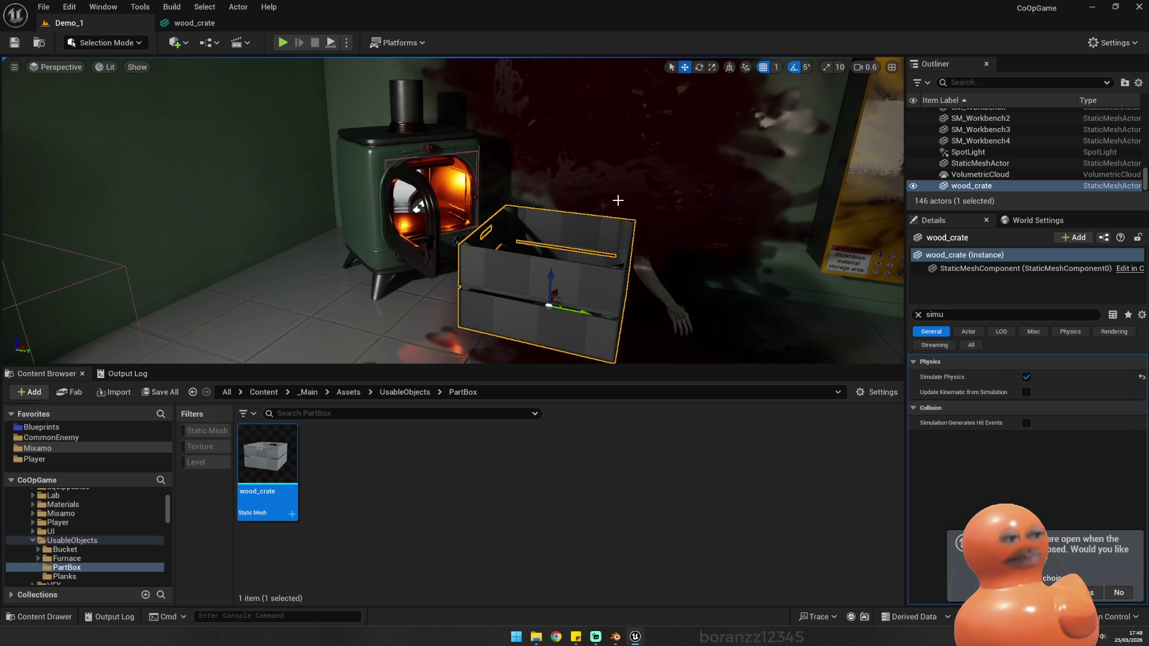
left_click(685, 216)
left_click(531, 309)
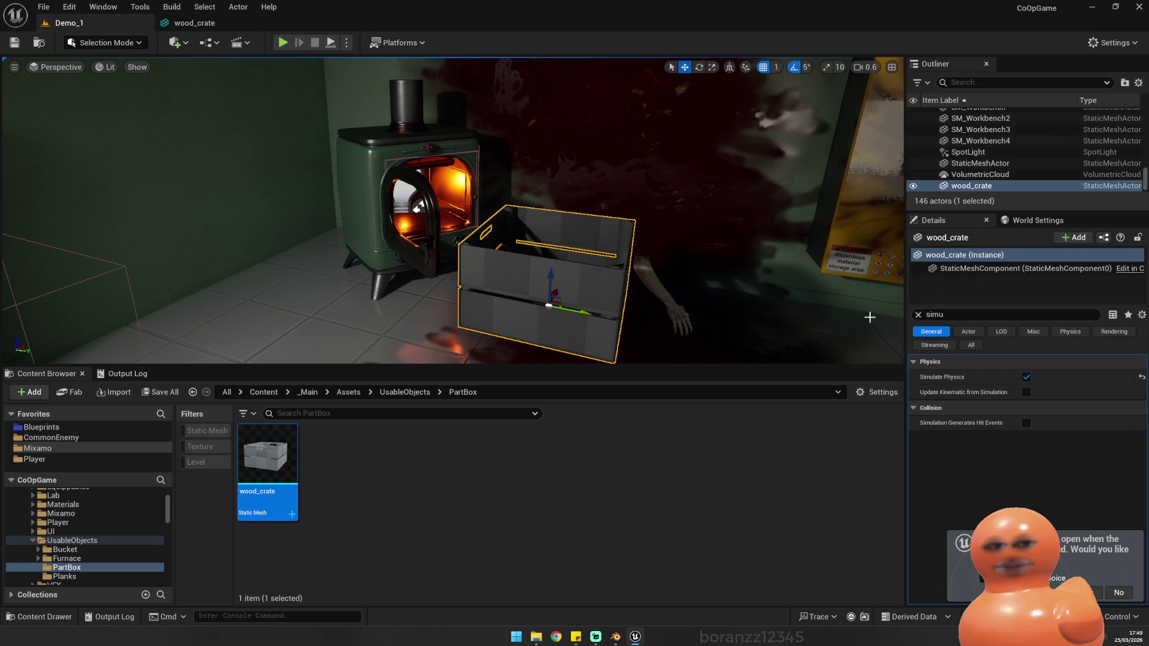
Step: Open wood_crate in the mesh editor with simple collision displayed and the crate framed
double_click(267, 467)
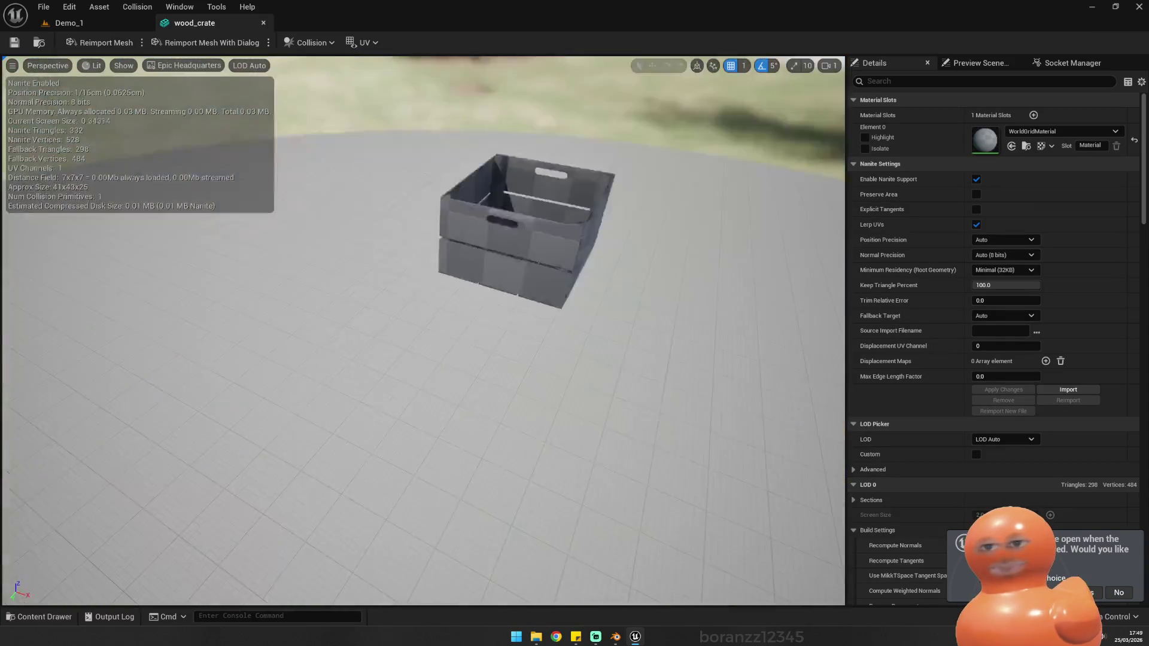
left_click(124, 66)
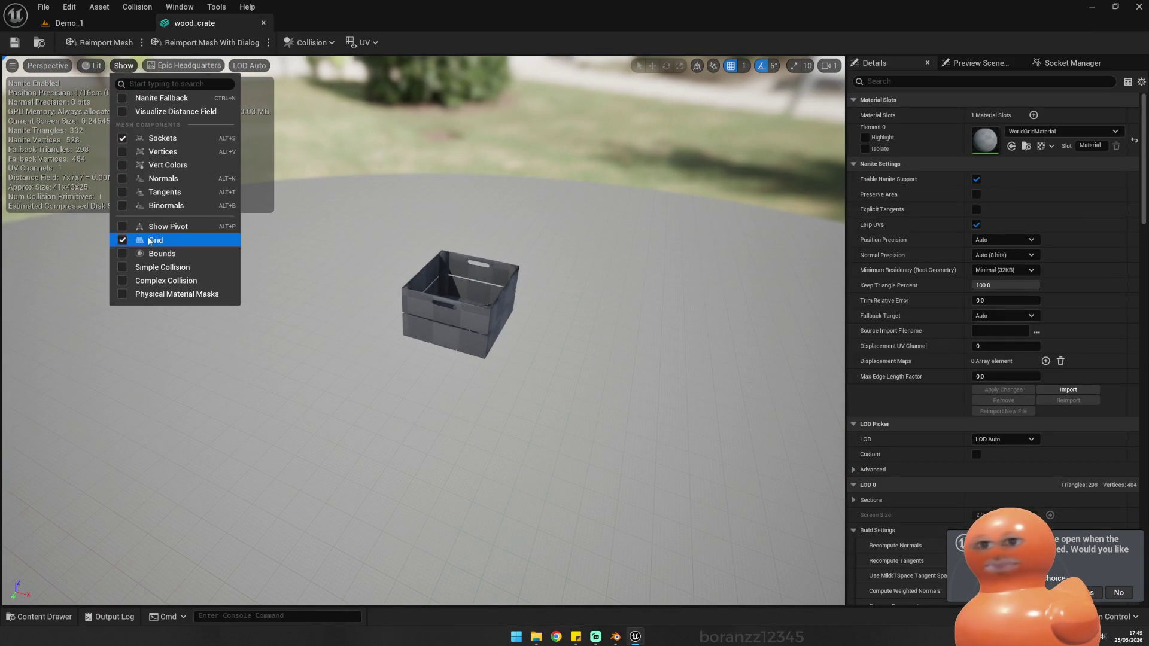
left_click(122, 268)
mouse_move(383, 383)
left_mouse_down()
mouse_move(395, 359)
mouse_move(419, 395)
mouse_move(377, 311)
left_mouse_up()
key("f")
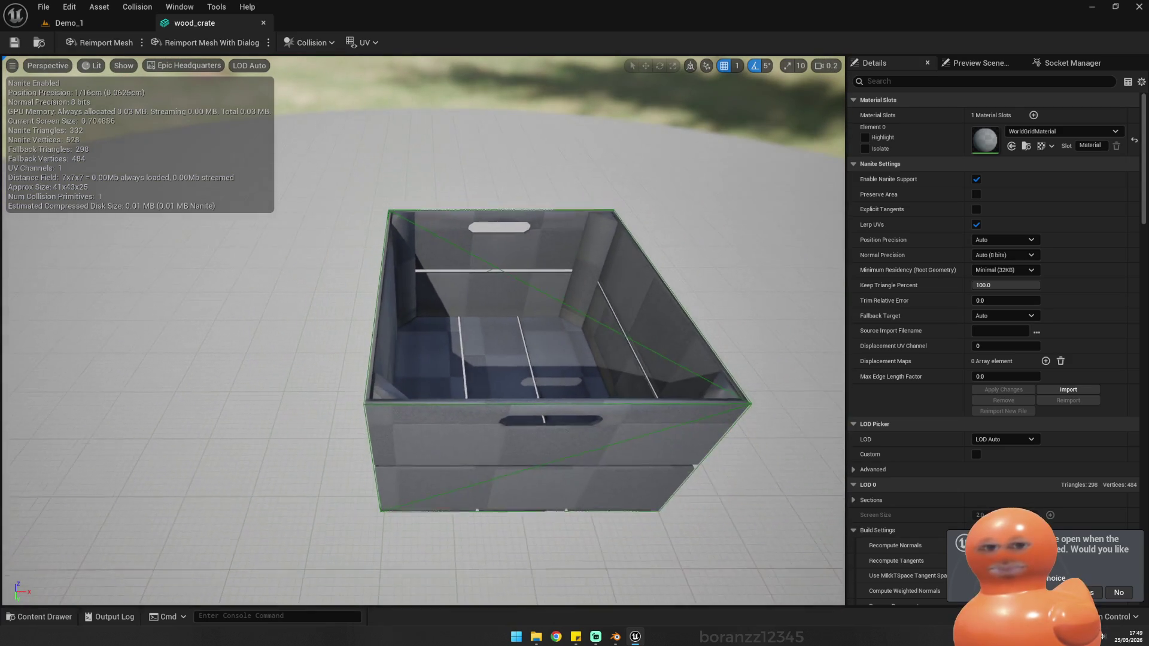
Step: Remove the crate's existing collision, and undo a trial simplified collision shape
left_click(312, 43)
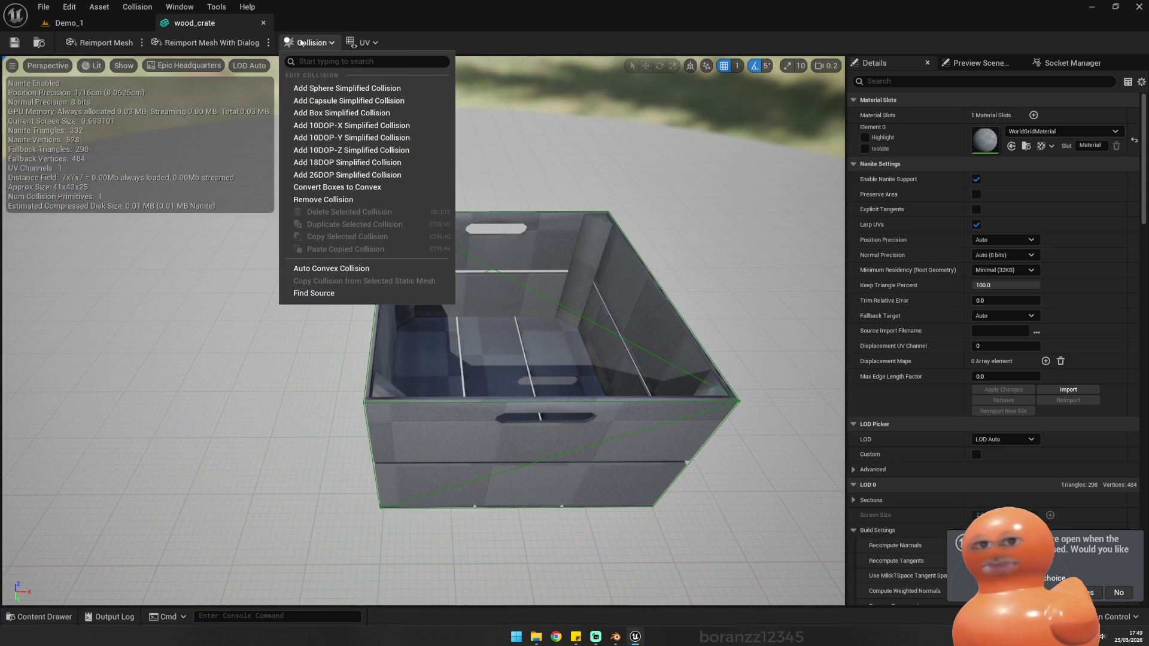
left_click(337, 200)
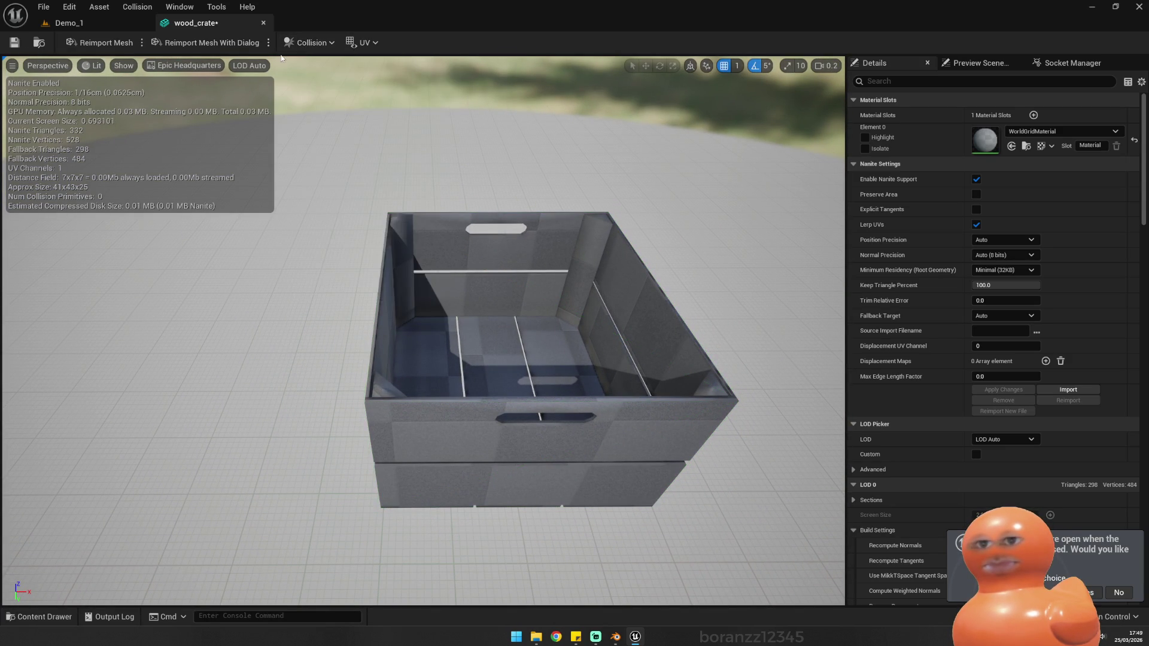
left_click(311, 43)
left_click(324, 177)
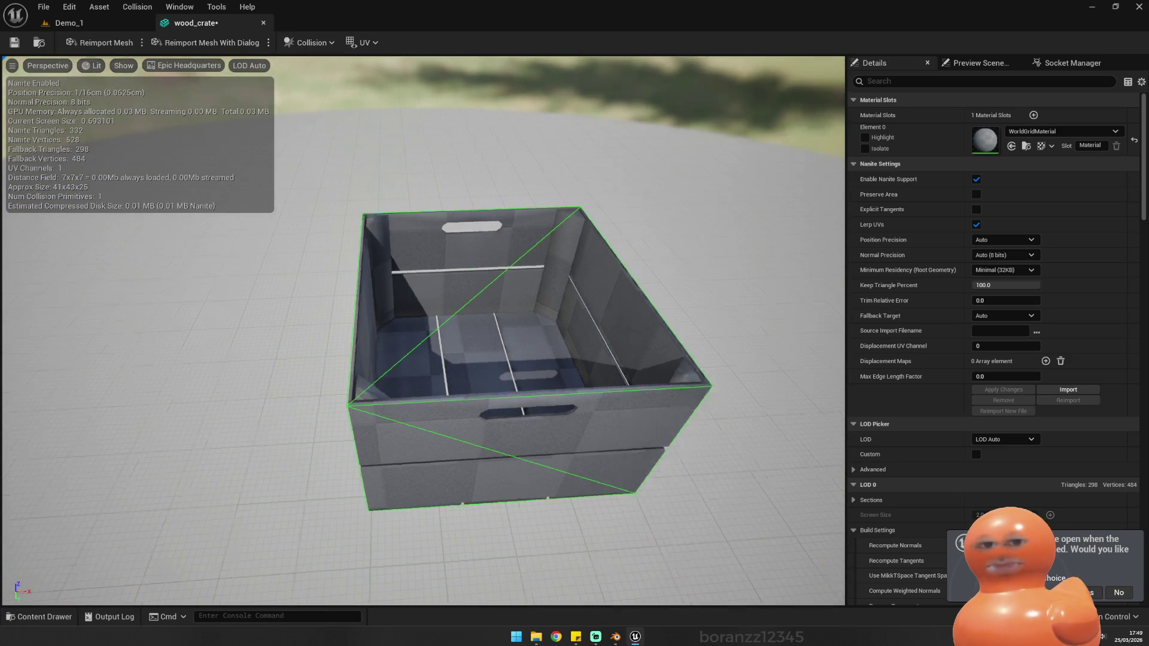
key("ctrl+z")
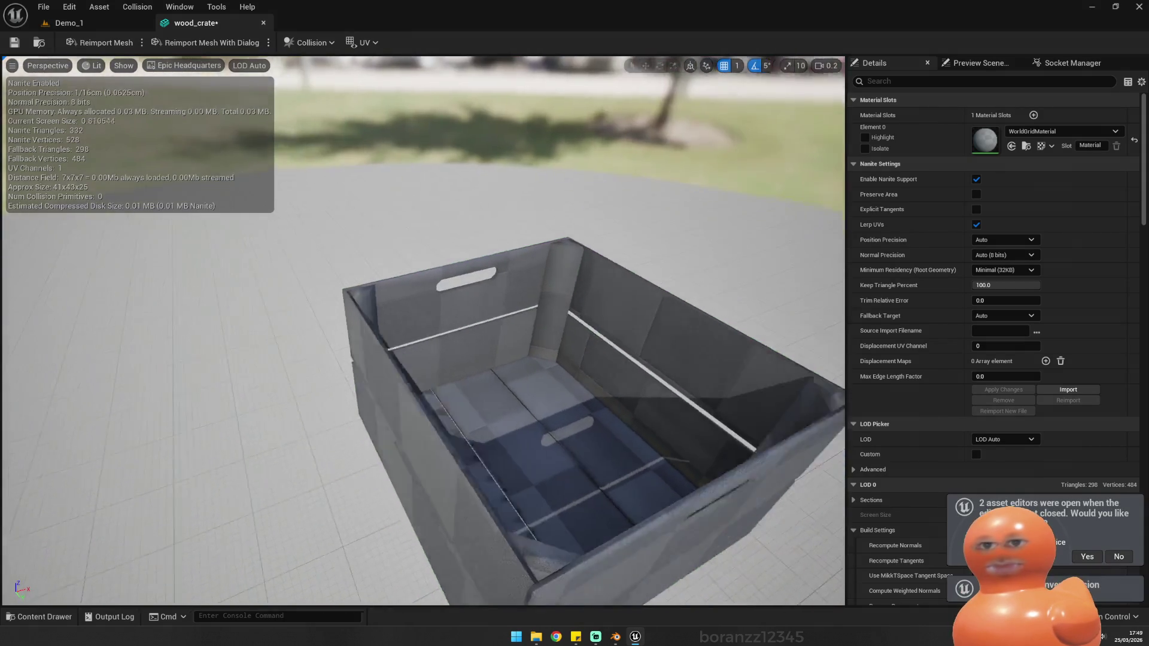
Step: Add Box Simplified Collision to the crate, answering No to the prompt
left_click(307, 43)
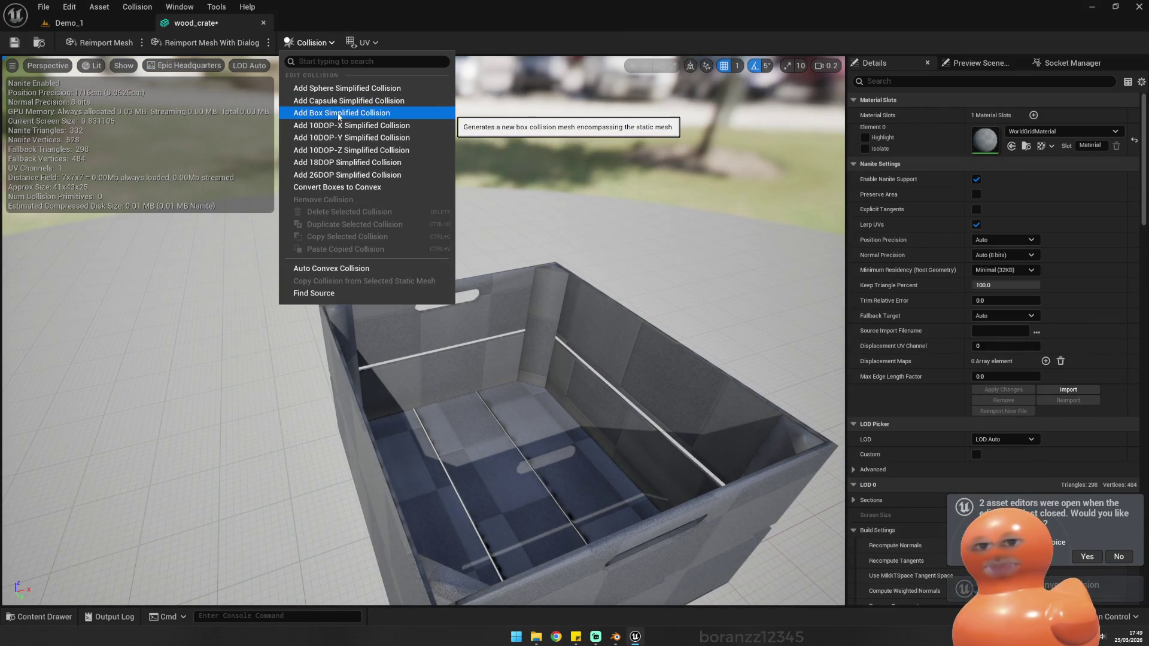
left_click(363, 188)
left_click(653, 340)
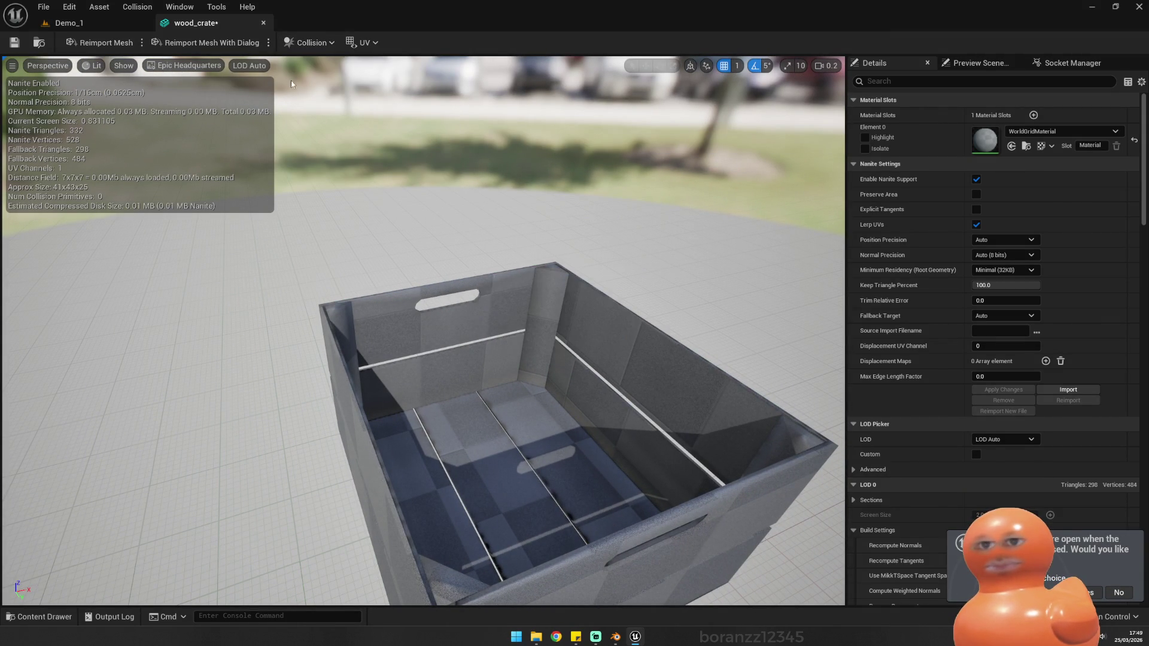
left_click(316, 47)
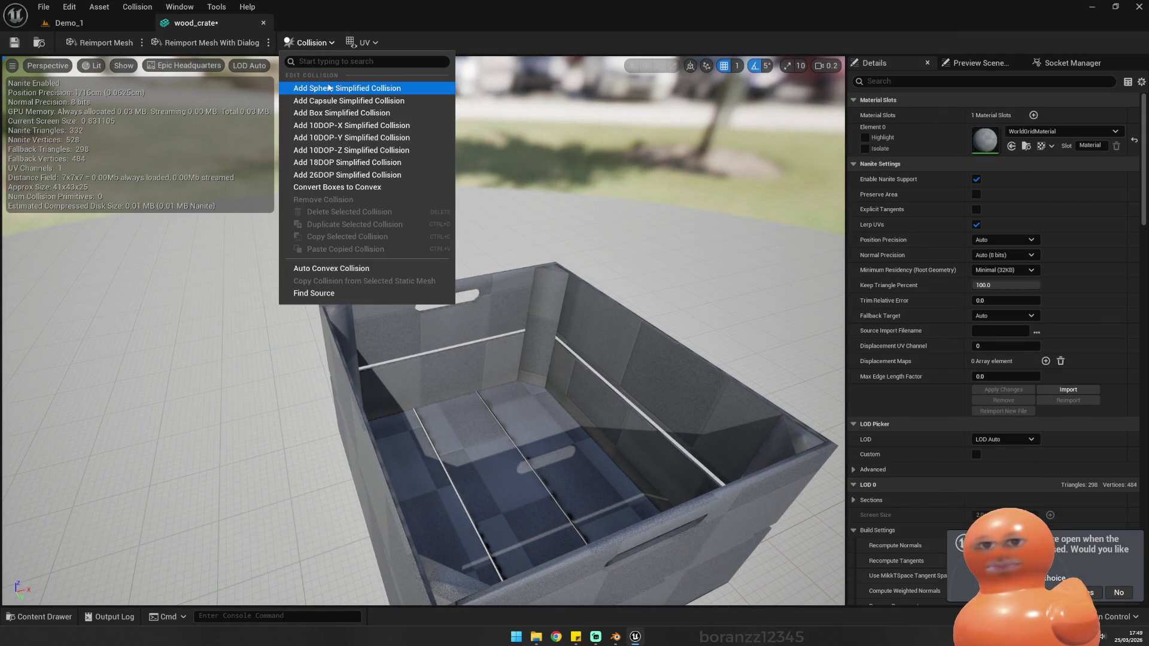
left_click(350, 116)
mouse_move(394, 132)
left_mouse_down()
mouse_move(294, 151)
mouse_move(281, 179)
mouse_move(264, 143)
mouse_move(335, 198)
mouse_move(411, 230)
mouse_move(359, 180)
mouse_move(341, 171)
mouse_move(489, 294)
left_mouse_up()
Step: Edit the first collision box: X extent about 41.02, adjusted center Y, and center Z -0.5
key("w")
mouse_move(485, 358)
left_mouse_down()
mouse_move(485, 383)
mouse_move(442, 312)
mouse_move(446, 267)
left_mouse_up()
scroll(1006, 371, "down", 20)
scroll(1006, 374, "down", 3)
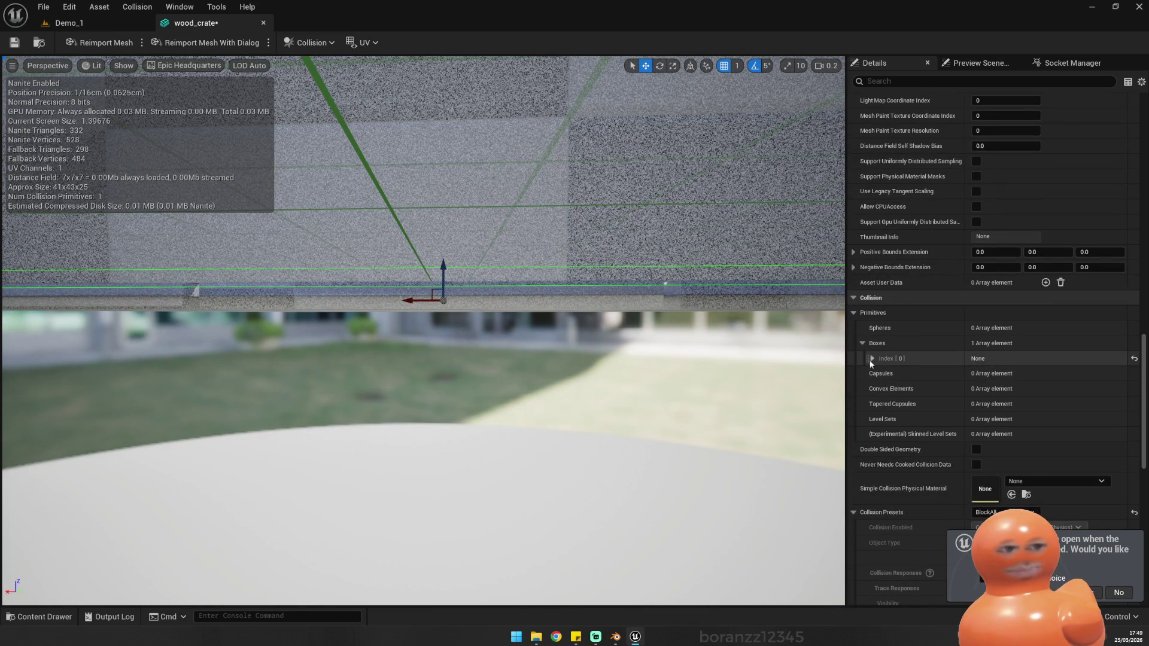
left_click(872, 359)
scroll(1006, 383, "down", 1)
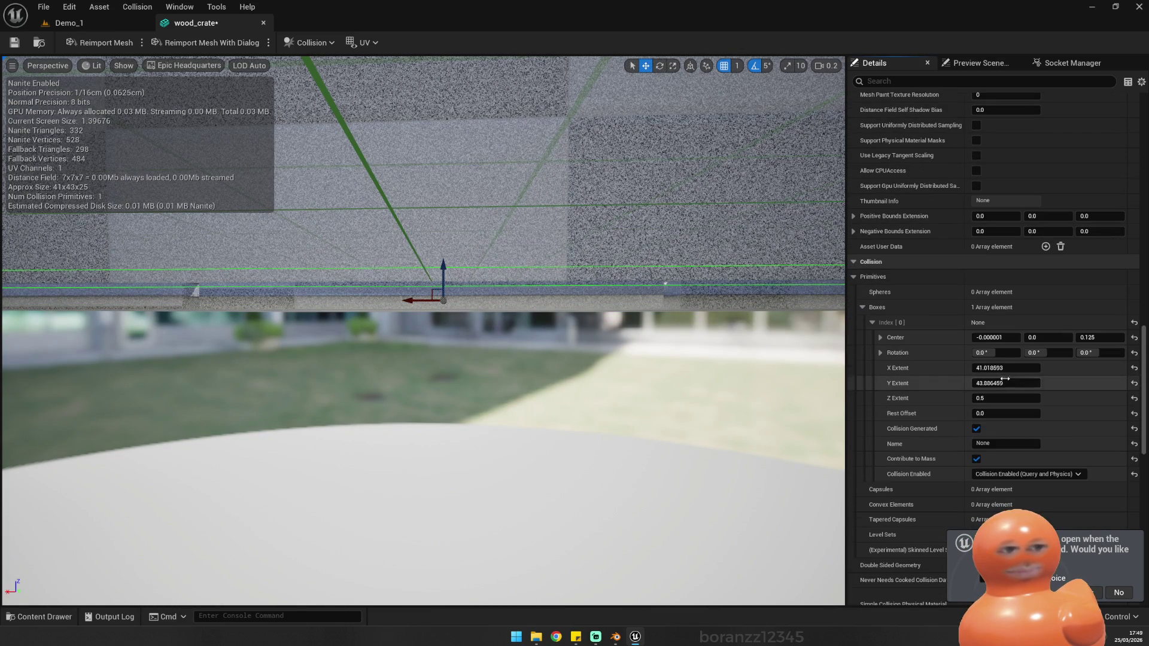
left_click_drag(1006, 368, 997, 368)
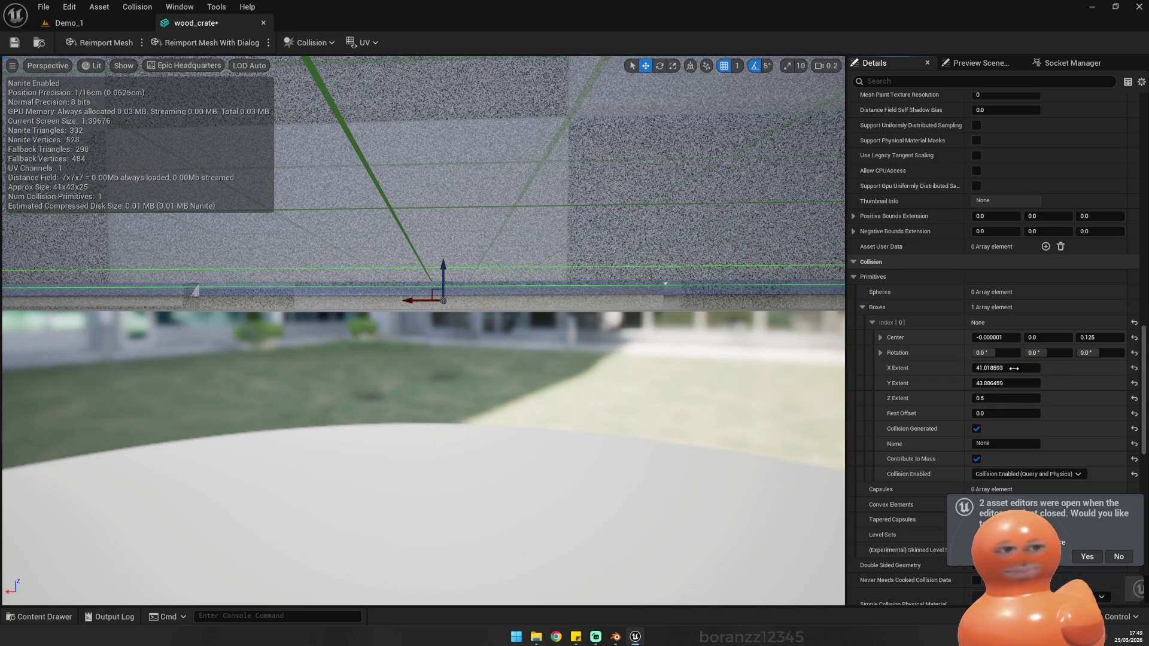
left_click_drag(419, 390, 395, 395)
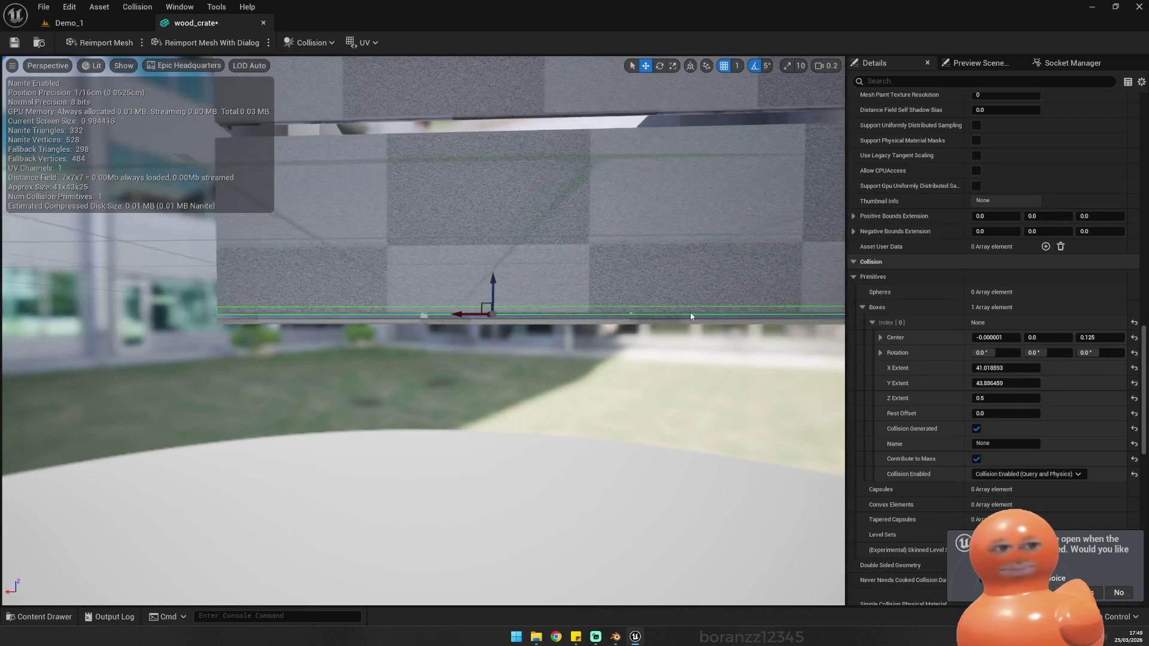
mouse_move(1047, 337)
left_mouse_down()
mouse_move(1025, 337)
mouse_move(1084, 338)
mouse_move(1071, 338)
left_mouse_up()
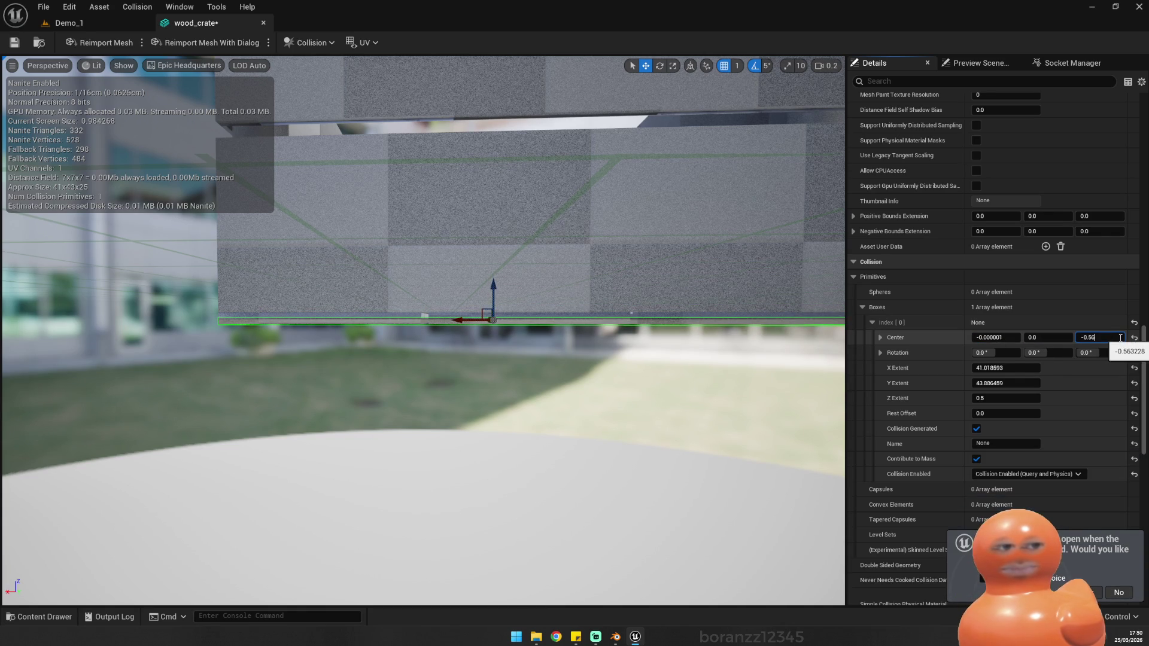
key("Return")
mouse_move(419, 329)
left_mouse_down()
mouse_move(359, 341)
mouse_move(395, 329)
mouse_move(383, 359)
mouse_move(350, 338)
mouse_move(600, 264)
left_mouse_up()
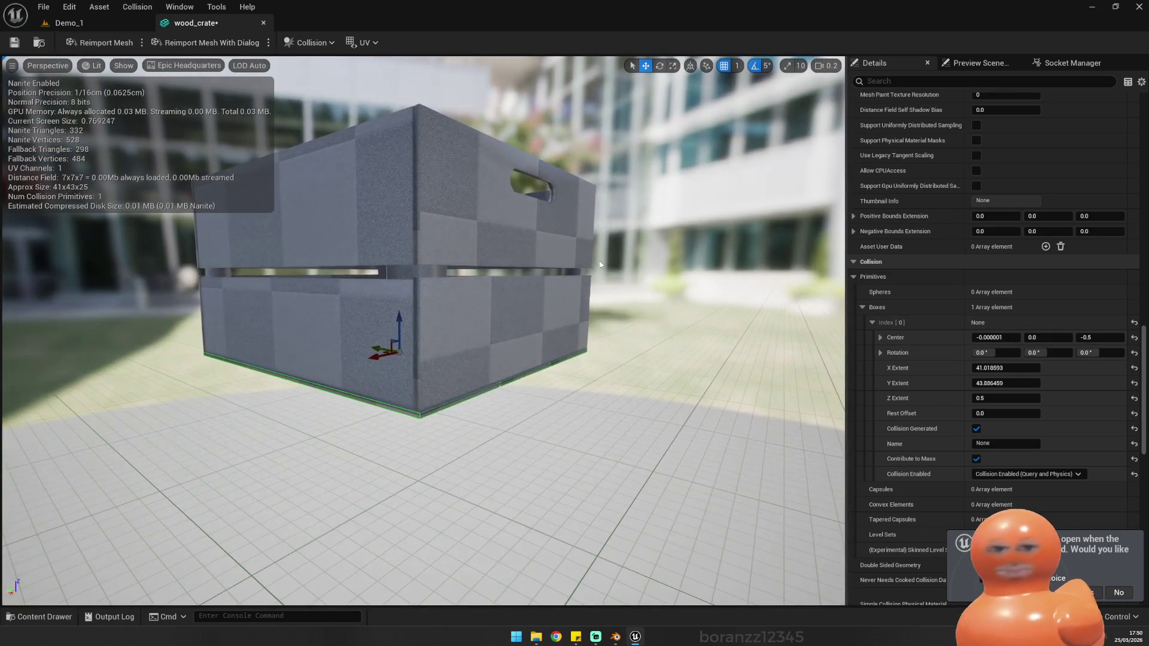
Step: Rotate the box upright around X and move it out to the crate's side wall
left_click_drag(390, 324, 435, 347)
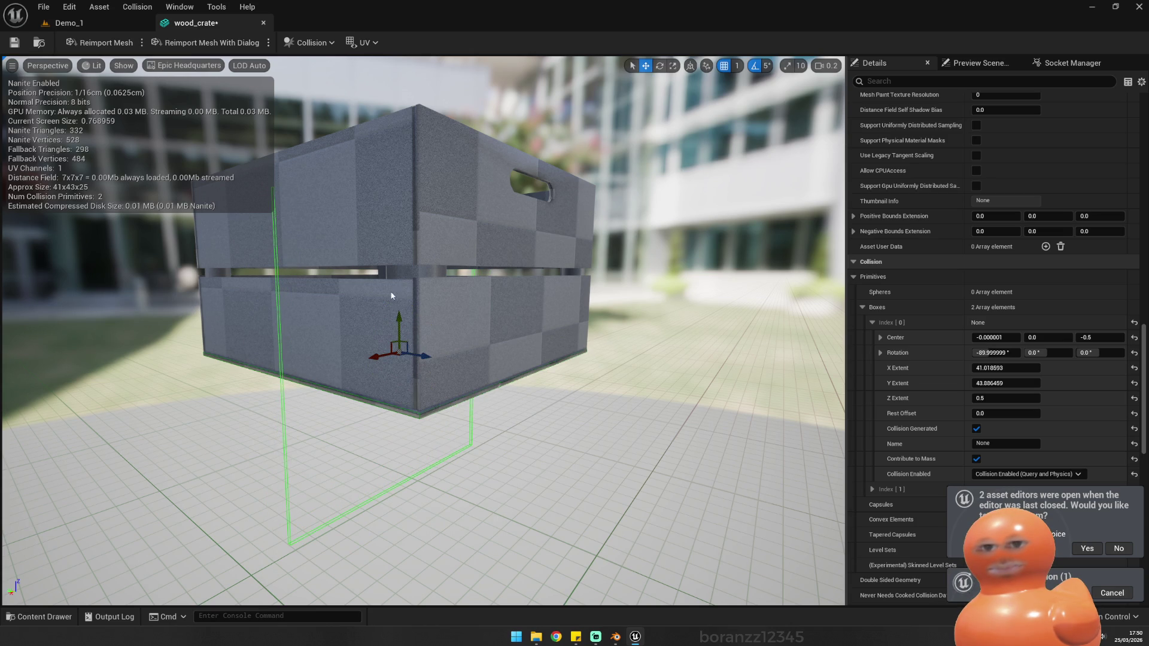
mouse_move(420, 357)
left_mouse_down()
mouse_move(566, 374)
mouse_move(419, 359)
left_mouse_up()
mouse_move(543, 371)
left_mouse_down()
mouse_move(576, 380)
mouse_move(542, 371)
left_mouse_up()
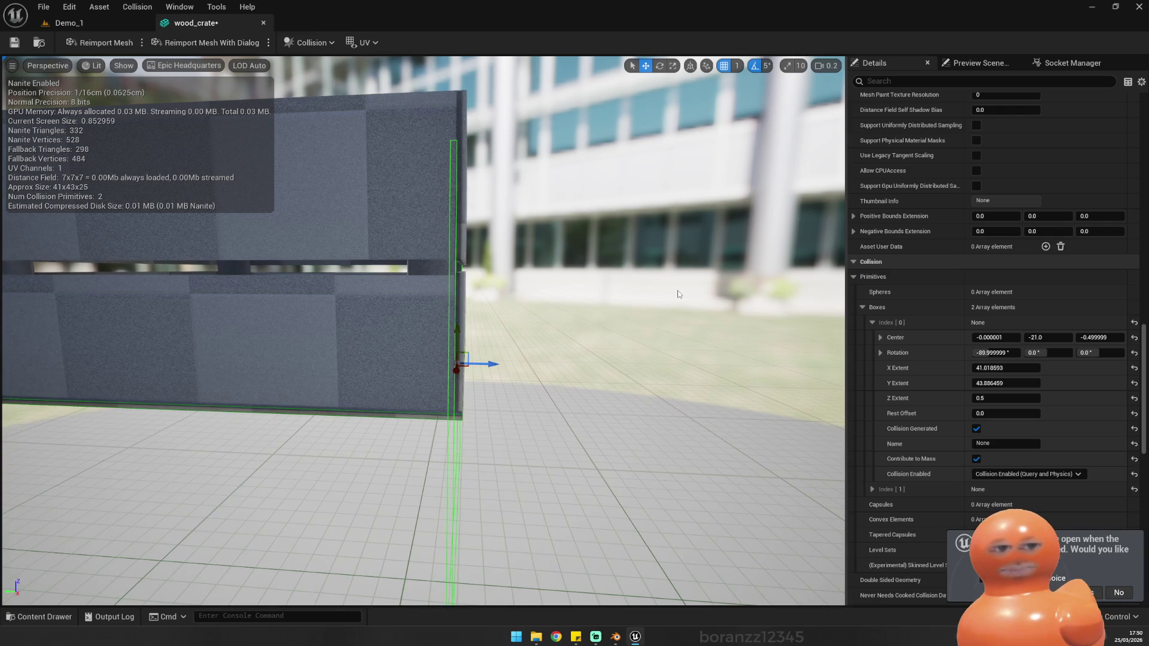
left_click(874, 324)
left_click(873, 337)
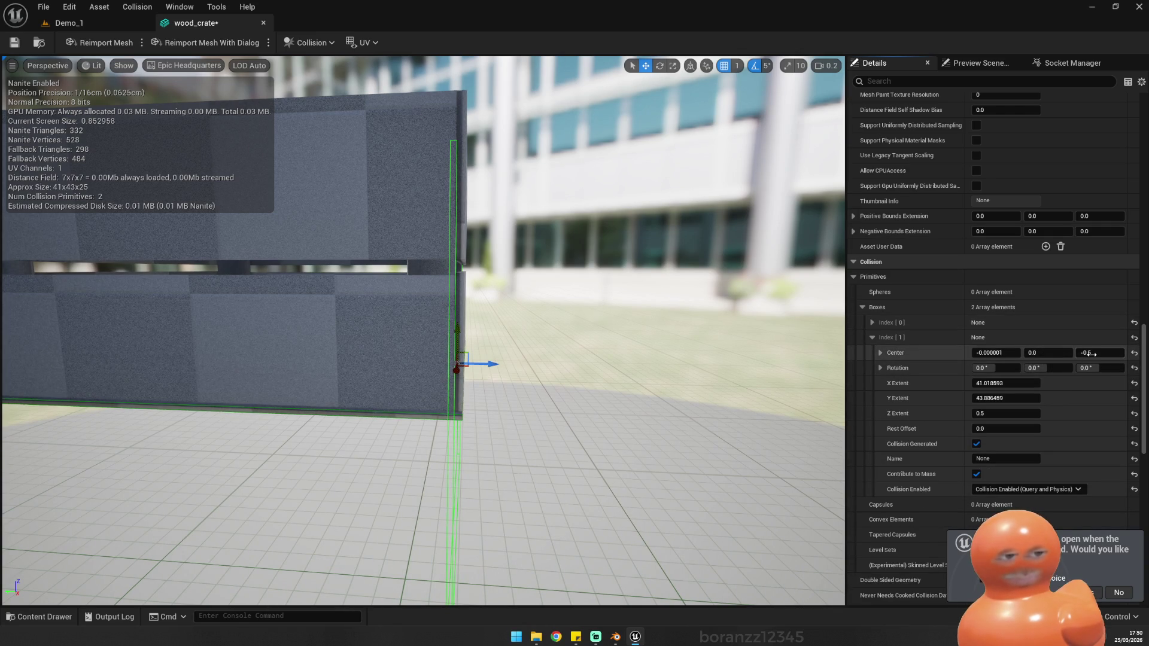
left_click_drag(1097, 354, 1082, 354)
key("ctrl+z")
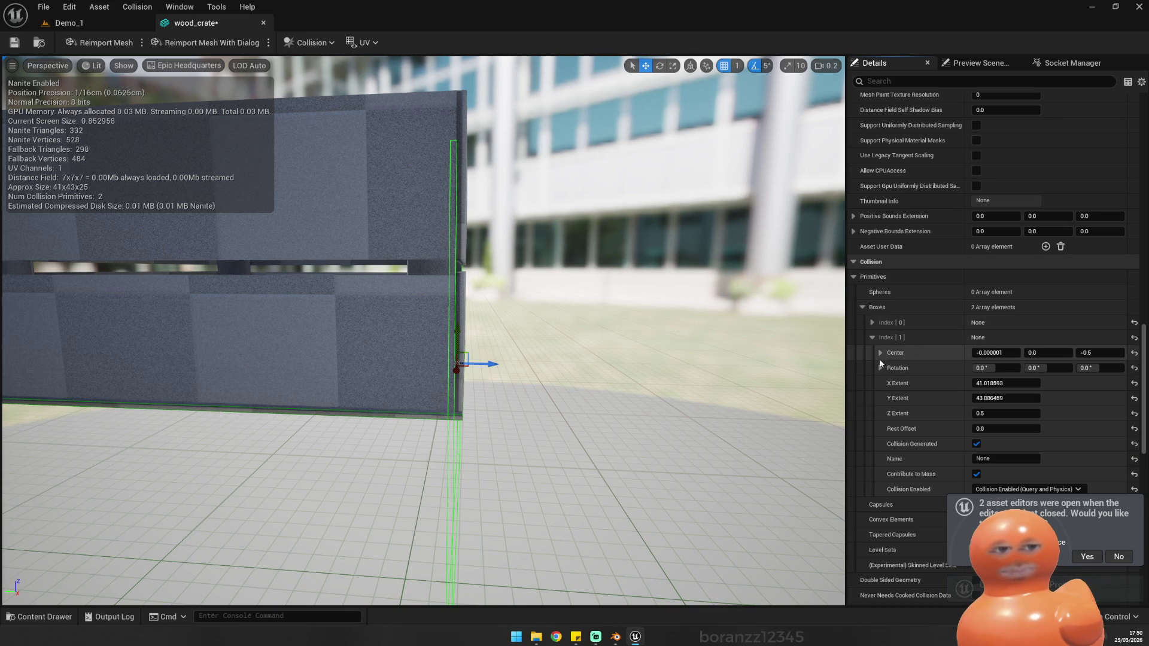
left_click(872, 338)
left_click(872, 322)
Step: Set the side box's center Y to about -21.6 and raise it along Z
left_click(1048, 338)
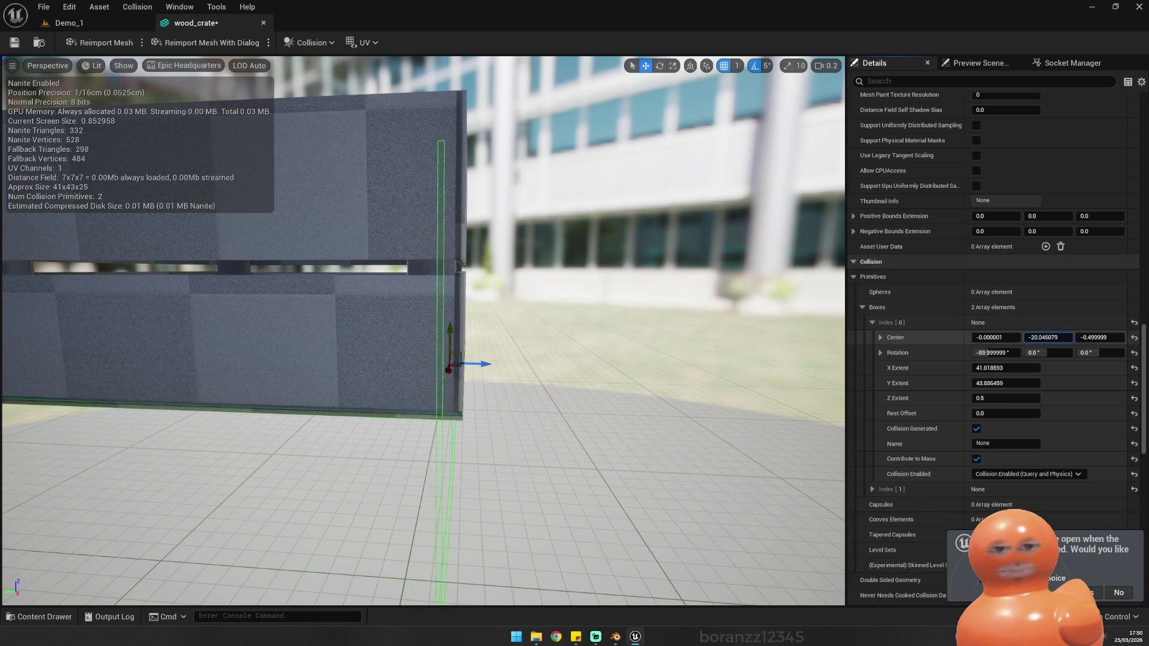
left_click_drag(1047, 338, 1057, 337)
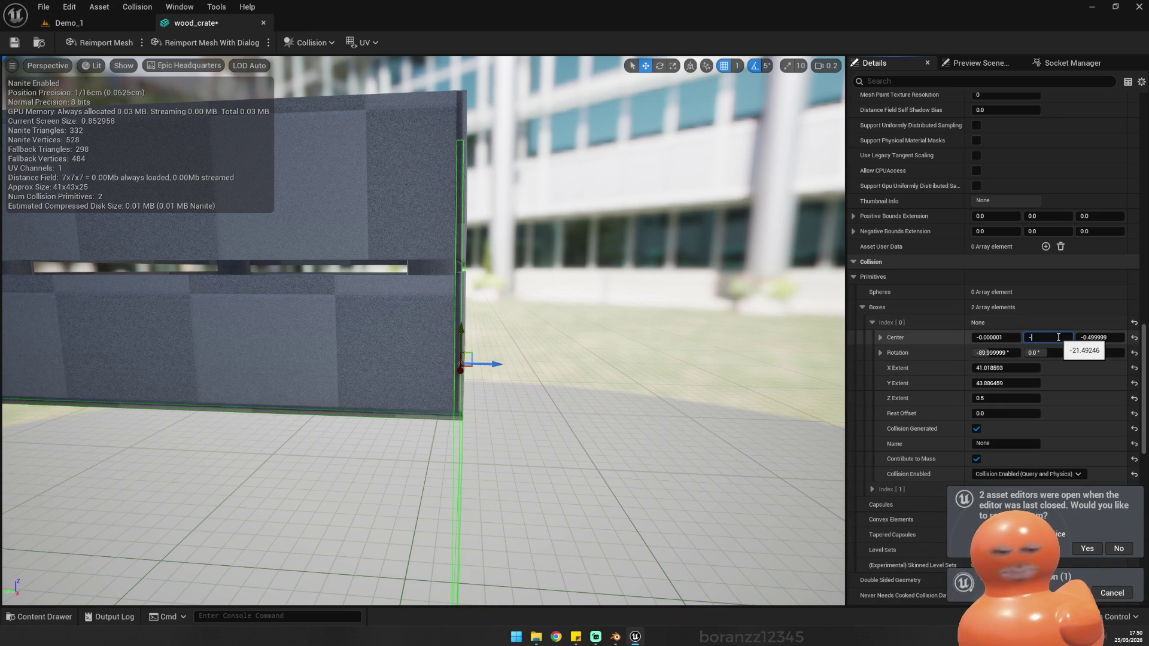
type("21")
key("Return")
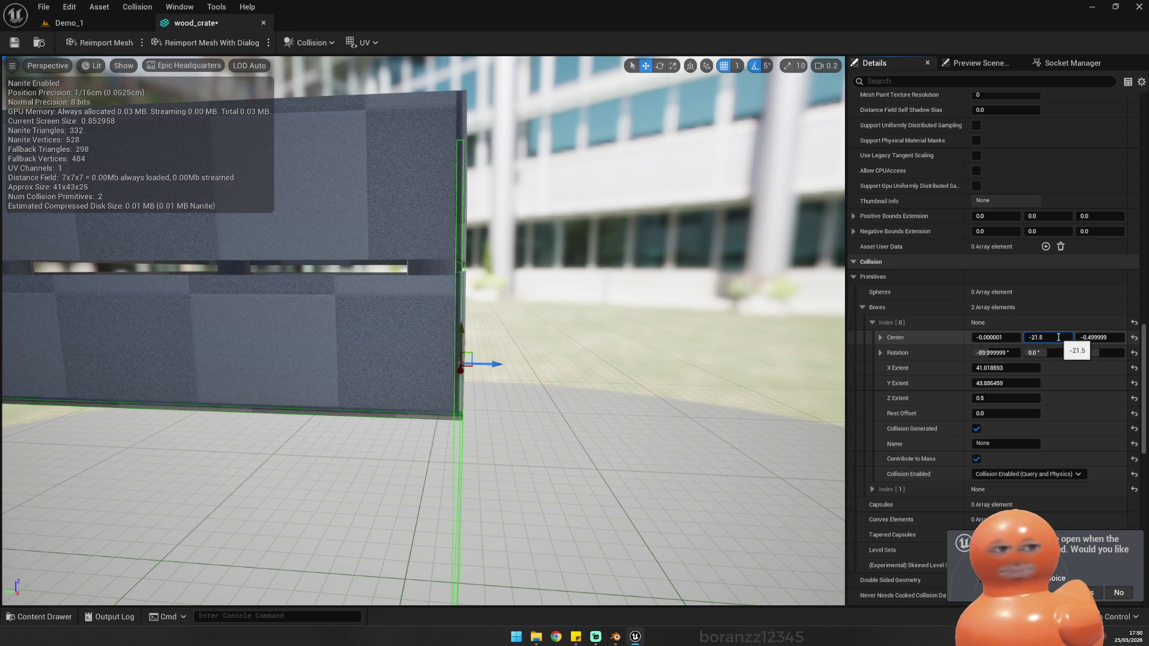
type("-21.6")
key("Return")
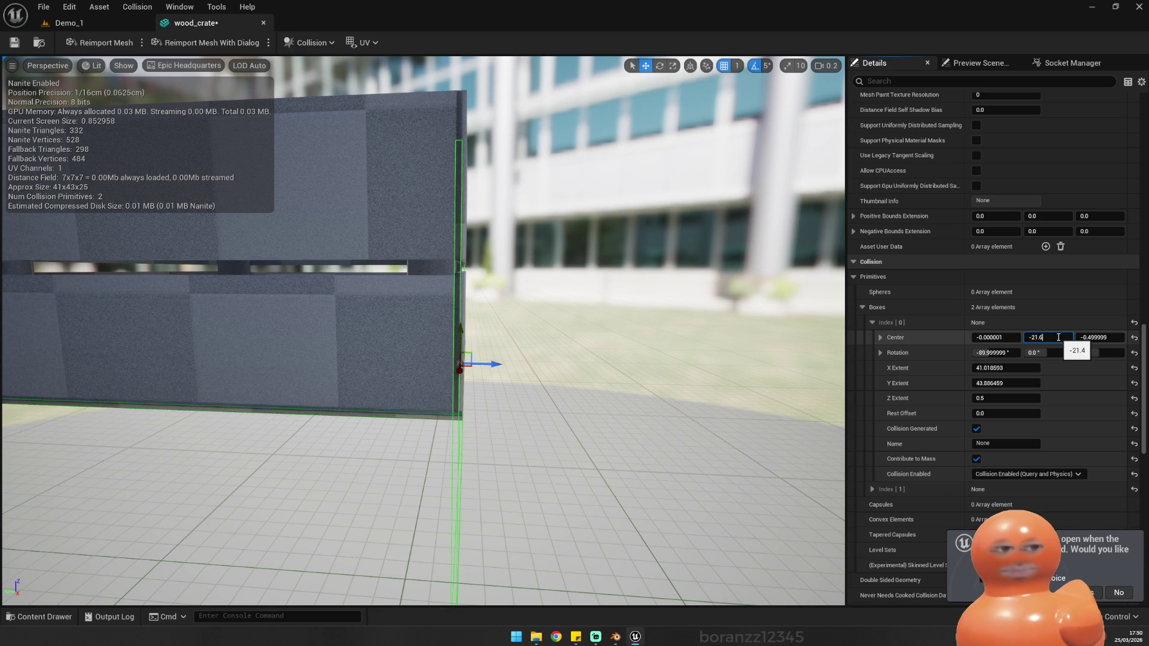
key("Return")
key("Return")
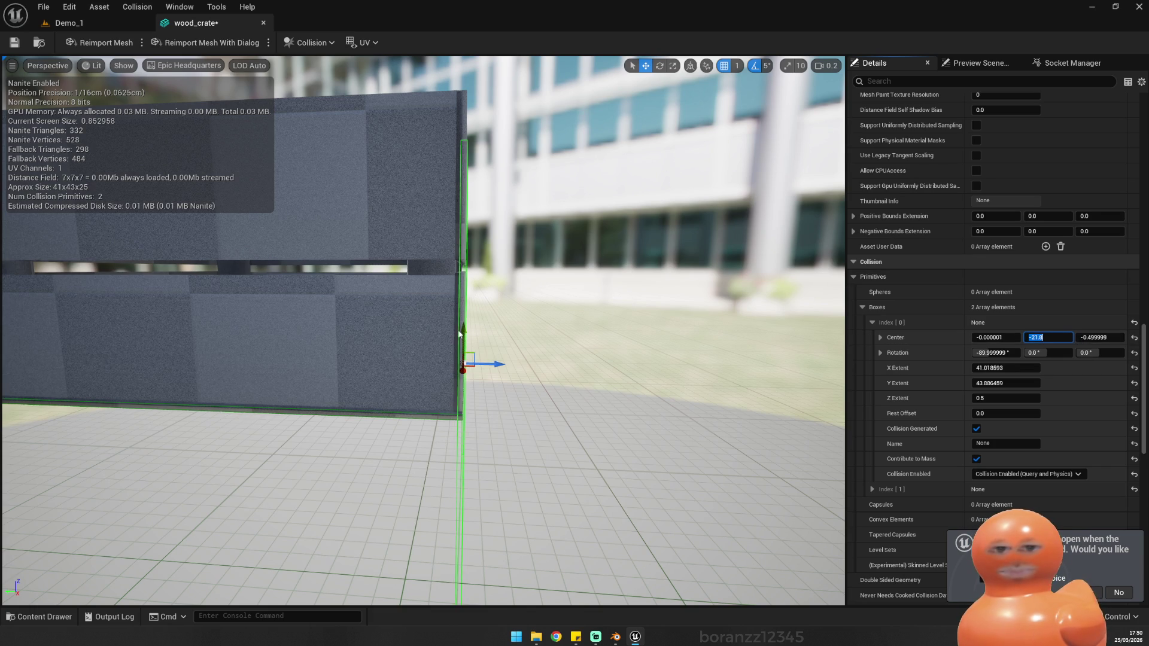
left_click_drag(461, 333, 459, 295)
Step: Scale the side box's Y extent down to about 26.9
left_click_drag(494, 225, 605, 230)
key("r")
left_click_drag(455, 302, 455, 341)
key("w")
left_click_drag(454, 300, 586, 289)
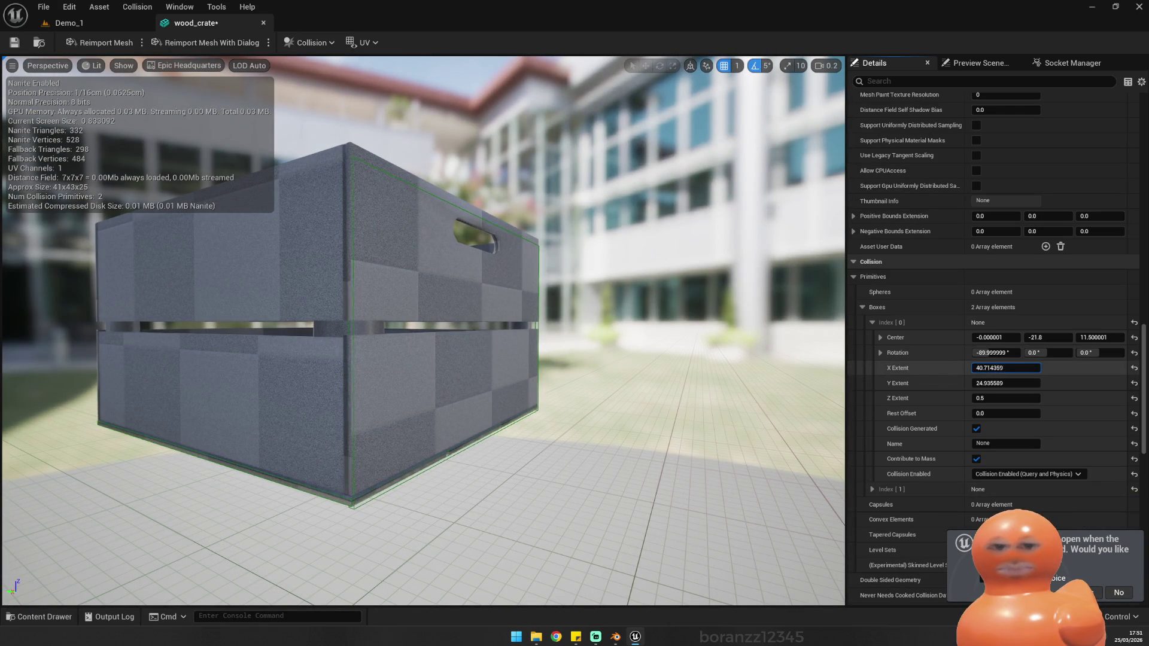
left_click_drag(419, 473, 499, 479)
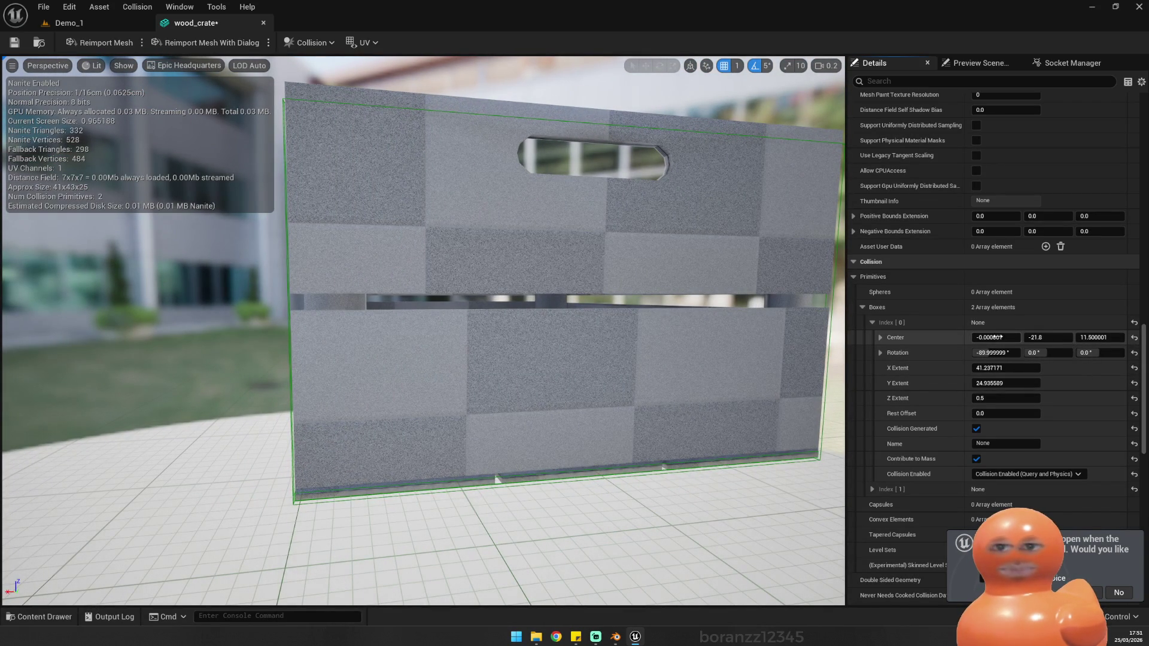
Step: Fine-tune the wall box's center: X 0.062565 and a slightly lower Z
left_click_drag(996, 338, 1061, 338)
left_click_drag(419, 359, 365, 281)
mouse_move(708, 297)
left_mouse_down()
mouse_move(670, 281)
mouse_move(748, 298)
left_mouse_up()
key("ctrl+z")
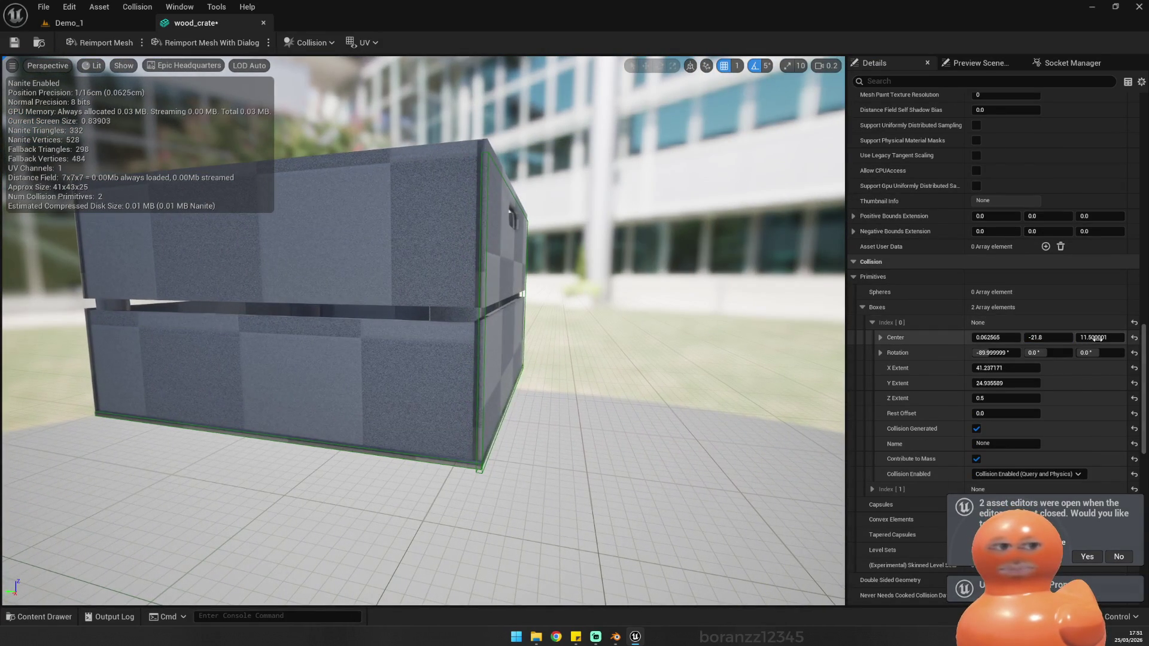
left_click_drag(1100, 338, 1093, 338)
Step: Alt-duplicate the wall box onto the opposite wall at Center Y 21.2
left_click_drag(419, 359, 461, 215)
mouse_move(419, 329)
left_mouse_down()
mouse_move(347, 330)
mouse_move(335, 311)
mouse_move(335, 335)
left_mouse_up()
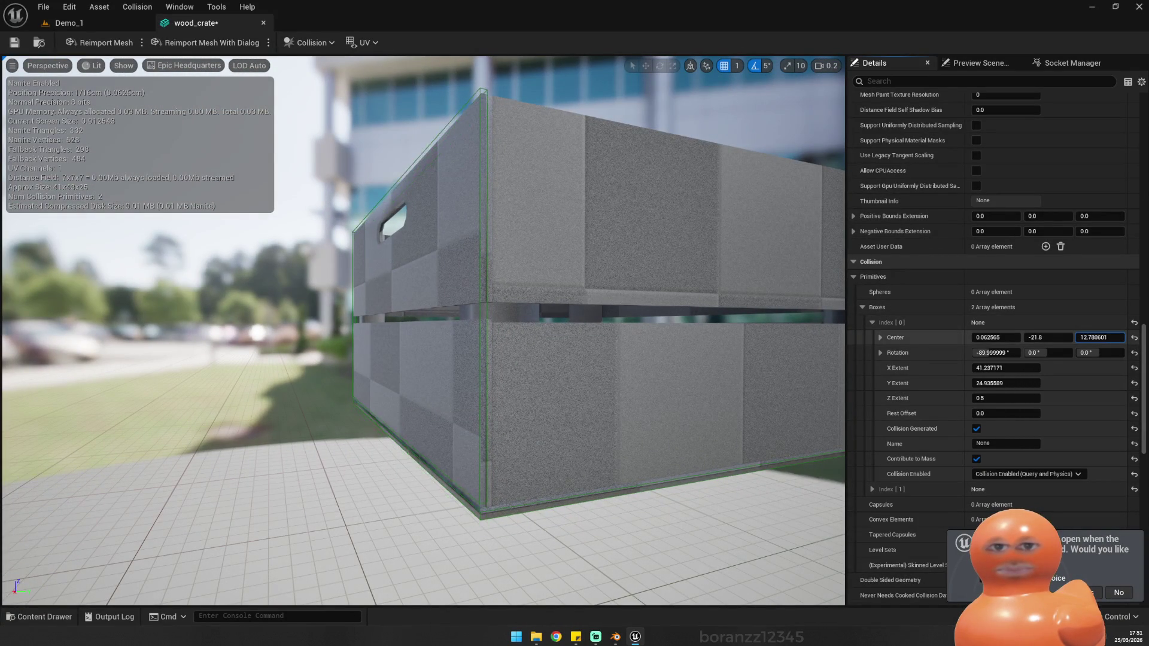
mouse_move(721, 287)
left_mouse_down()
mouse_move(694, 281)
mouse_move(658, 317)
mouse_move(652, 300)
mouse_move(647, 311)
mouse_move(598, 302)
left_mouse_up()
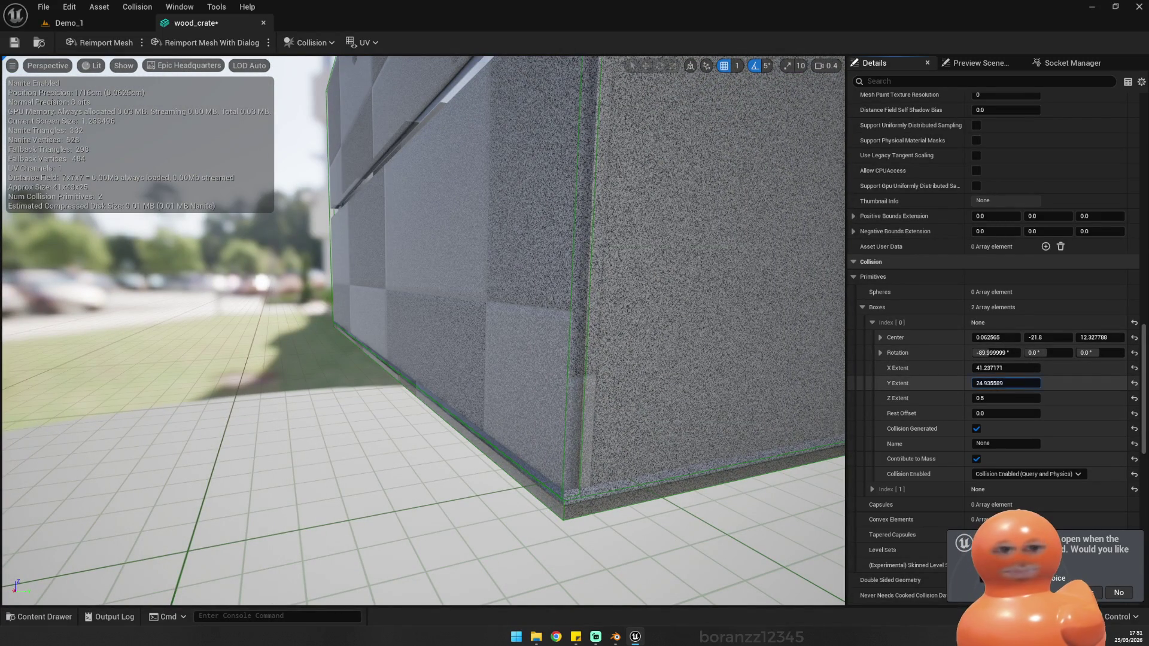
key("f")
mouse_move(539, 335)
left_mouse_down()
mouse_move(461, 342)
mouse_move(461, 359)
mouse_move(461, 335)
left_mouse_up()
mouse_move(688, 281)
left_mouse_down()
mouse_move(634, 282)
mouse_move(687, 280)
mouse_move(561, 333)
left_mouse_up()
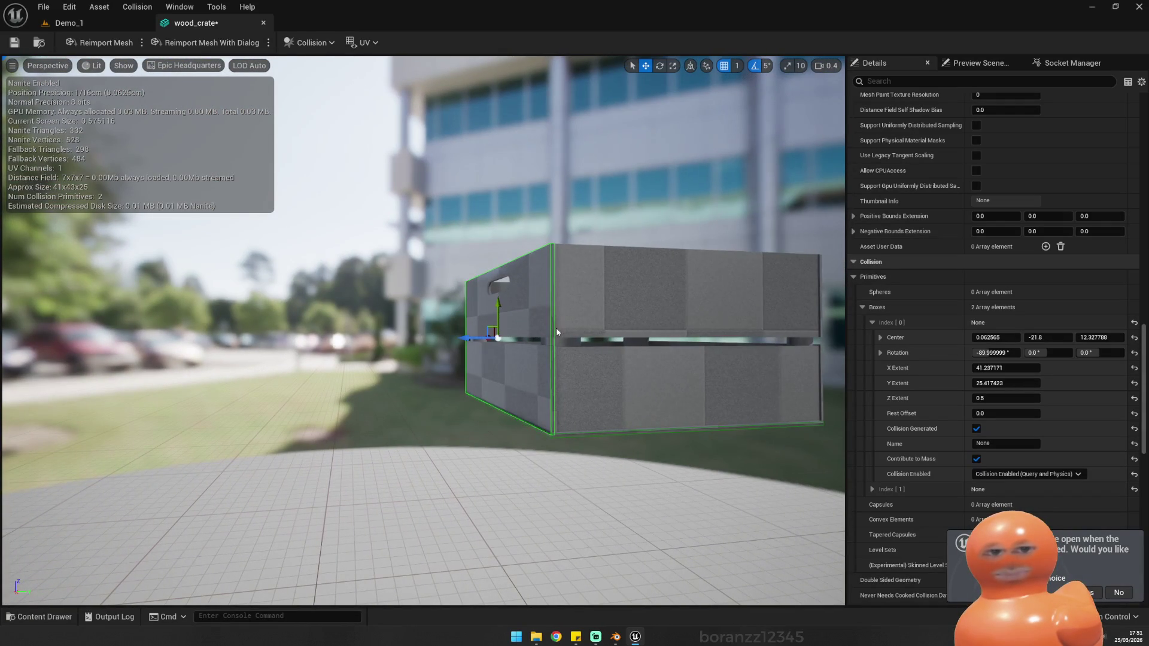
mouse_move(478, 339)
left_mouse_down("alt")
mouse_move(682, 339)
mouse_move(693, 326)
mouse_move(321, 391)
mouse_move(377, 371)
mouse_move(815, 350)
left_mouse_up("alt")
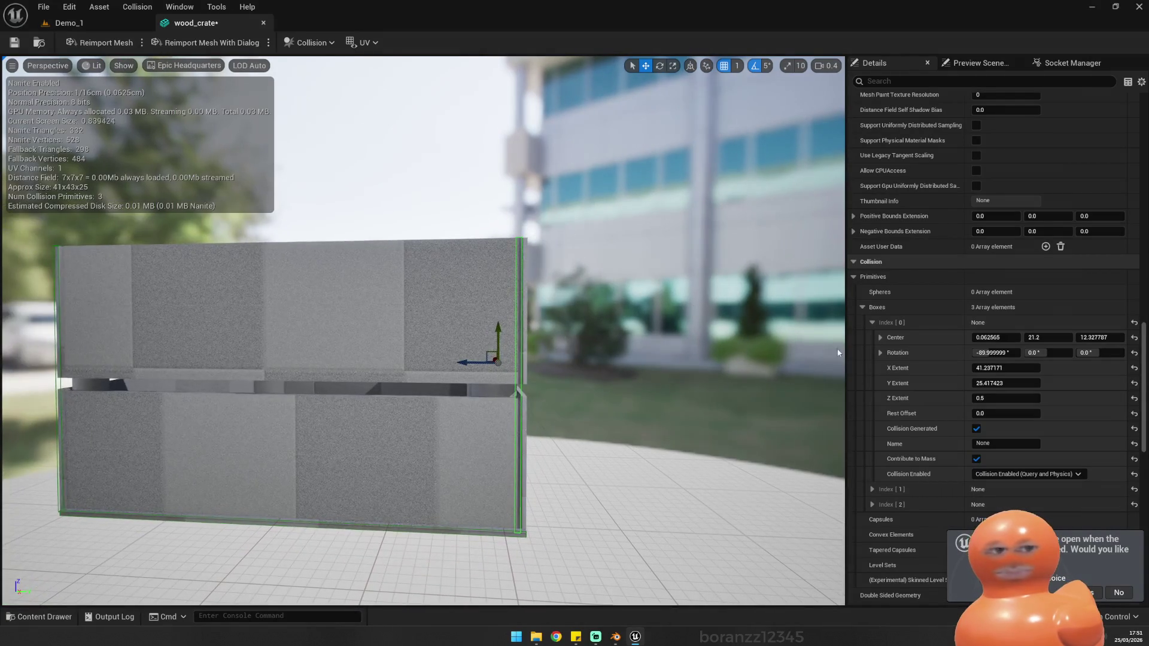
Step: Set the new box's center Y to about 21.5 and delete an extra duplicate
left_click_drag(1044, 337, 1044, 338)
mouse_move(714, 311)
left_mouse_down()
mouse_move(718, 336)
mouse_move(706, 341)
mouse_move(713, 310)
mouse_move(431, 320)
mouse_move(652, 333)
mouse_move(554, 342)
mouse_move(599, 336)
mouse_move(380, 326)
mouse_move(311, 341)
mouse_move(539, 326)
mouse_move(419, 304)
mouse_move(517, 289)
mouse_move(206, 304)
mouse_move(329, 301)
mouse_move(239, 310)
left_mouse_up()
key("ctrl+d")
key("e")
key("Delete")
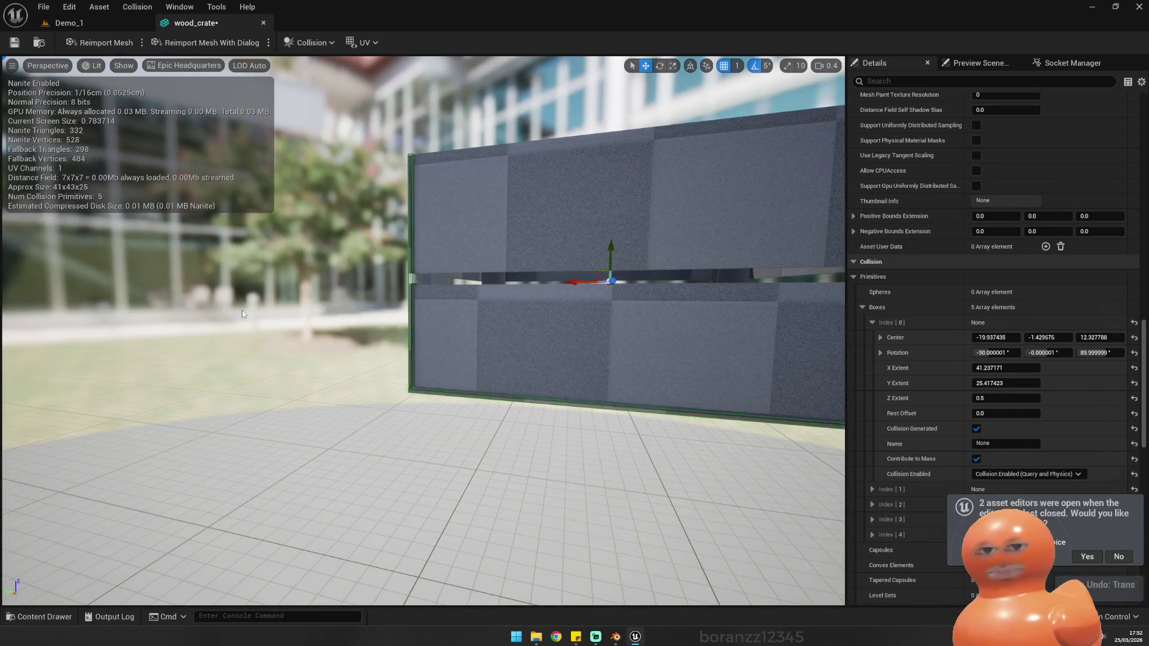
Step: Duplicate a collision box, rotate it 90 degrees, and move it to the crate's end
left_click_drag(310, 249, 239, 255)
mouse_move(336, 197)
left_mouse_down()
mouse_move(367, 182)
mouse_move(422, 223)
left_mouse_up()
left_click(367, 182)
key("ctrl+d")
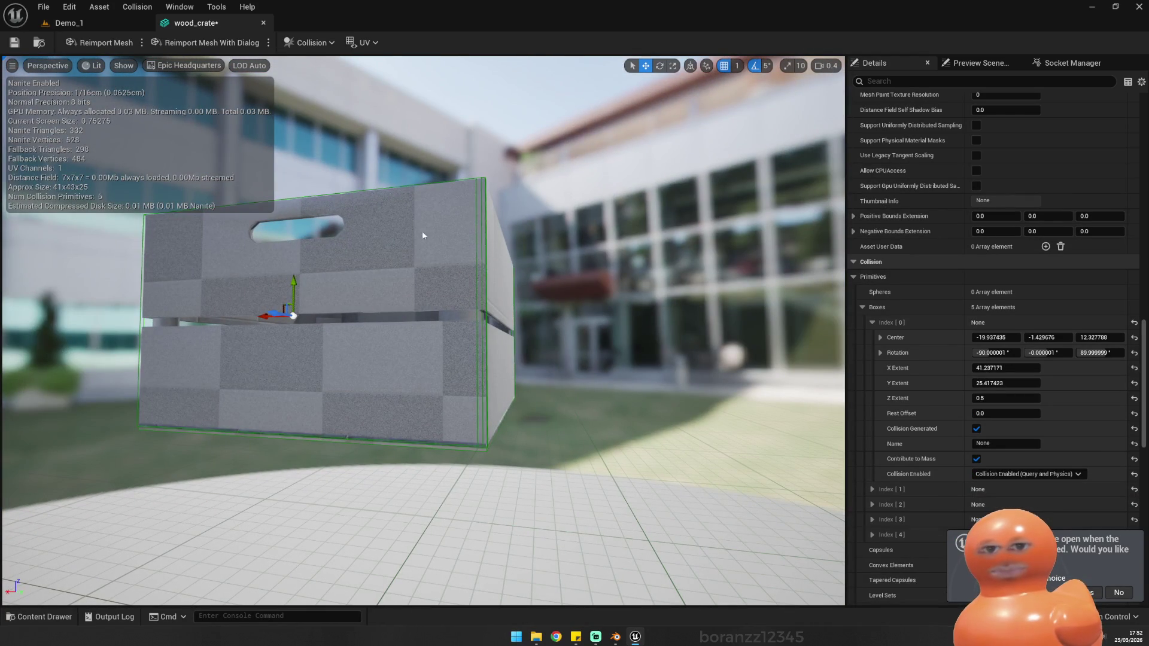
mouse_move(322, 312)
left_mouse_down()
mouse_move(299, 389)
mouse_move(251, 464)
left_mouse_up()
key("w")
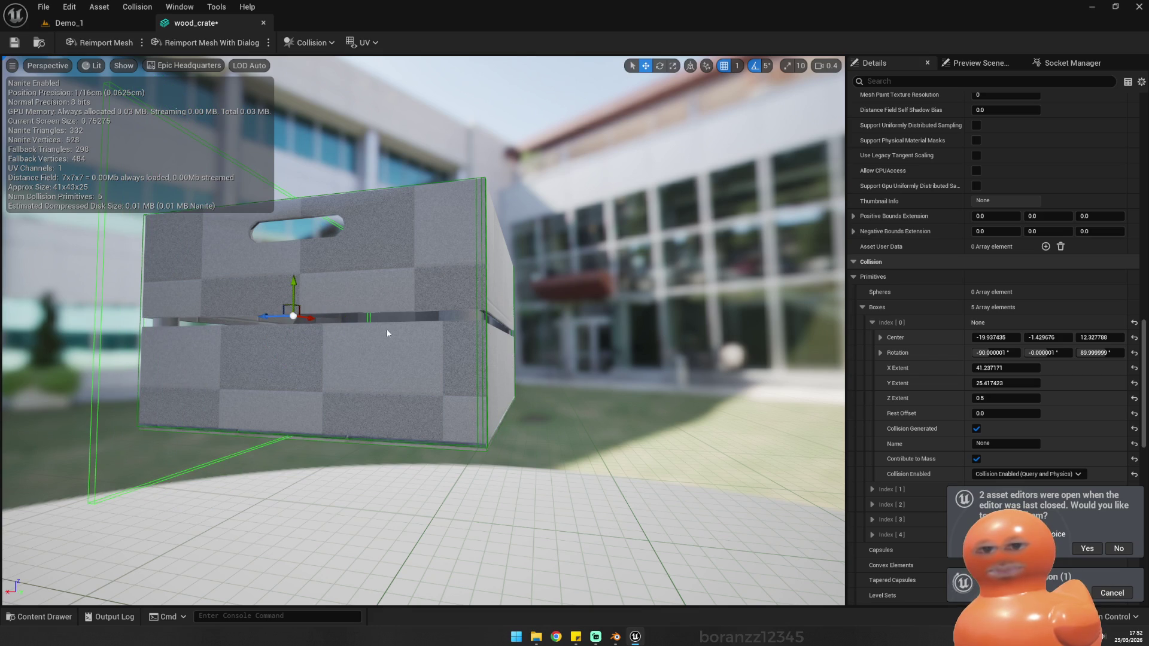
mouse_move(275, 313)
left_mouse_down()
mouse_move(495, 313)
mouse_move(477, 313)
mouse_move(509, 302)
mouse_move(491, 305)
mouse_move(486, 292)
mouse_move(534, 331)
mouse_move(233, 324)
mouse_move(389, 329)
left_mouse_up()
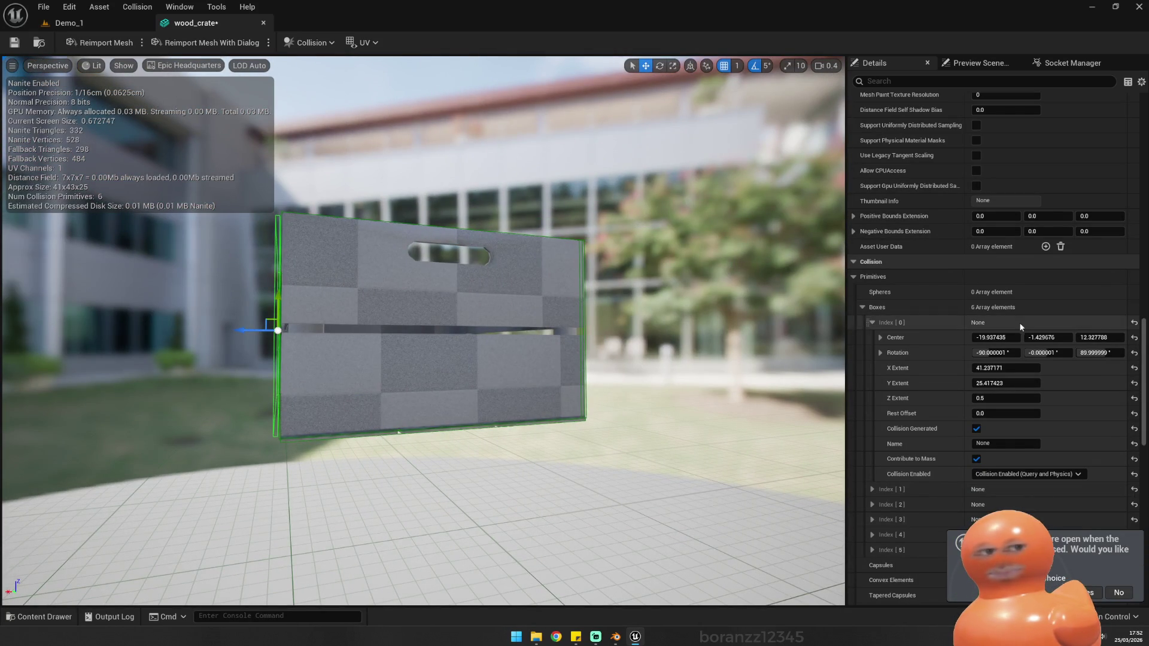
left_click_drag(1048, 338, 1050, 338)
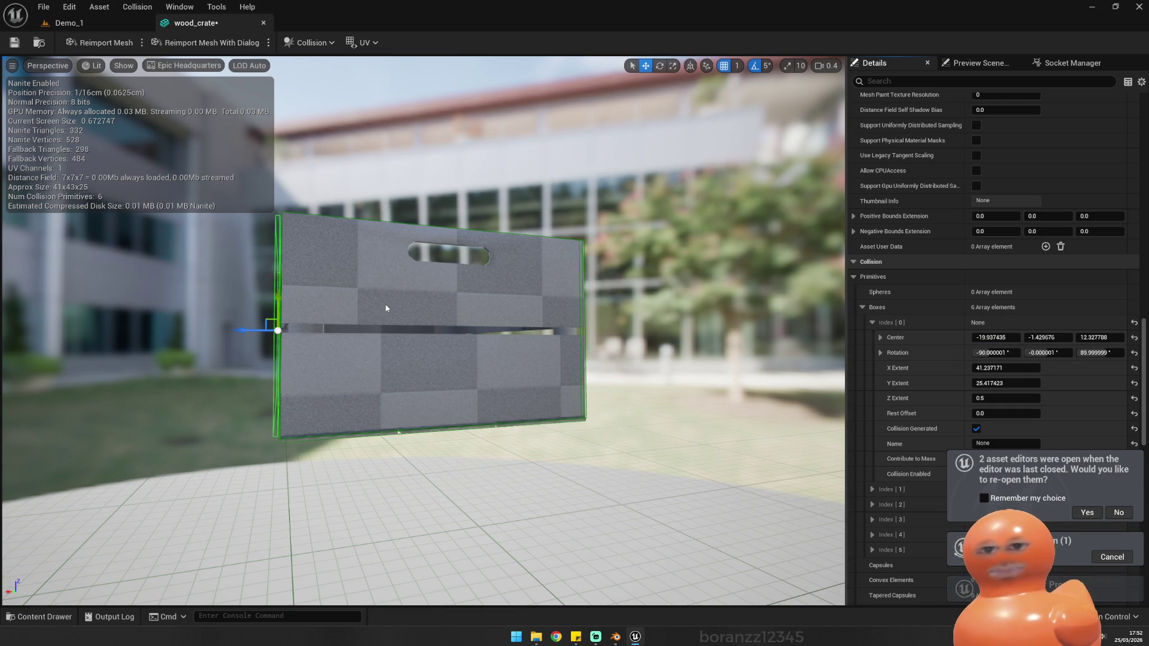
Step: Save the wood_crate asset with its six collision boxes
mouse_move(269, 275)
left_mouse_down()
mouse_move(373, 217)
mouse_move(359, 179)
mouse_move(419, 197)
mouse_move(470, 283)
mouse_move(467, 383)
mouse_move(461, 322)
mouse_move(479, 359)
mouse_move(484, 294)
mouse_move(418, 194)
left_mouse_up()
key("ctrl+s")
scroll(469, 283, "up", 6)
left_click(461, 322)
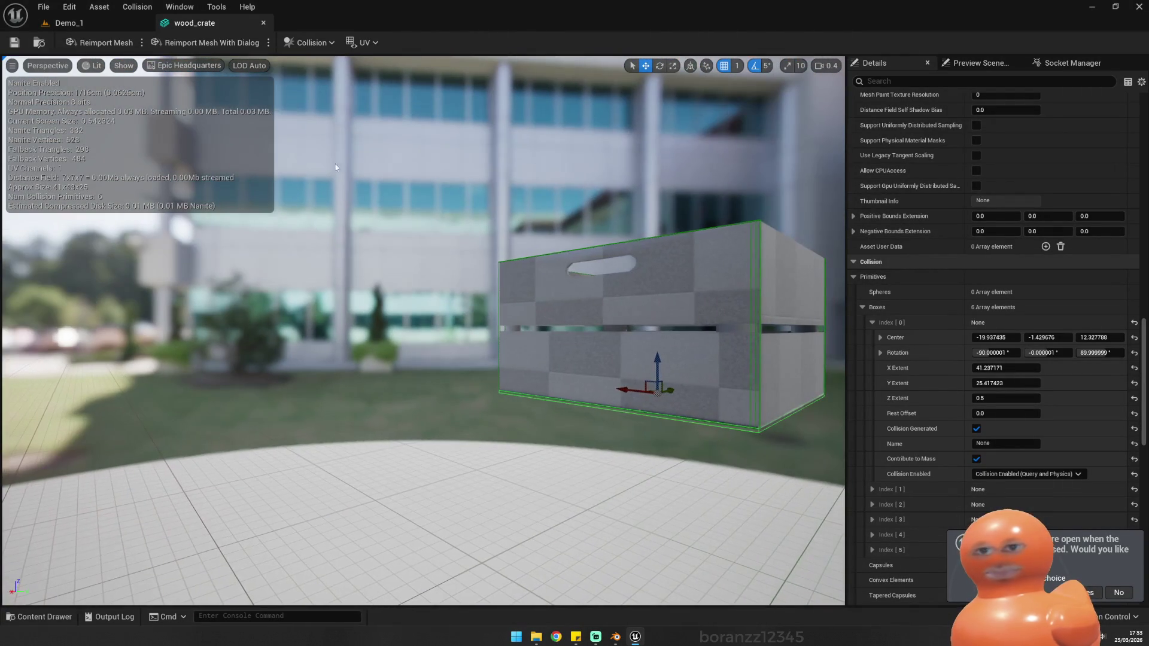
Step: Back in Demo_1, play-test pushing the crate with its new collision, then run one more play test
left_click(55, 24)
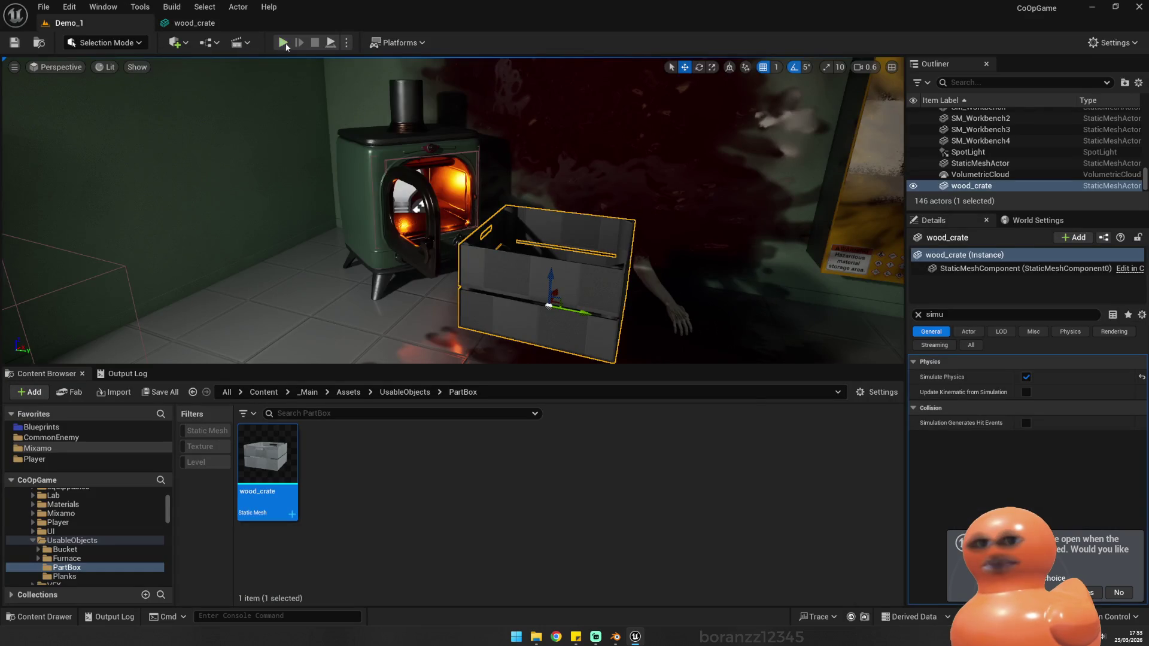
left_click(284, 42)
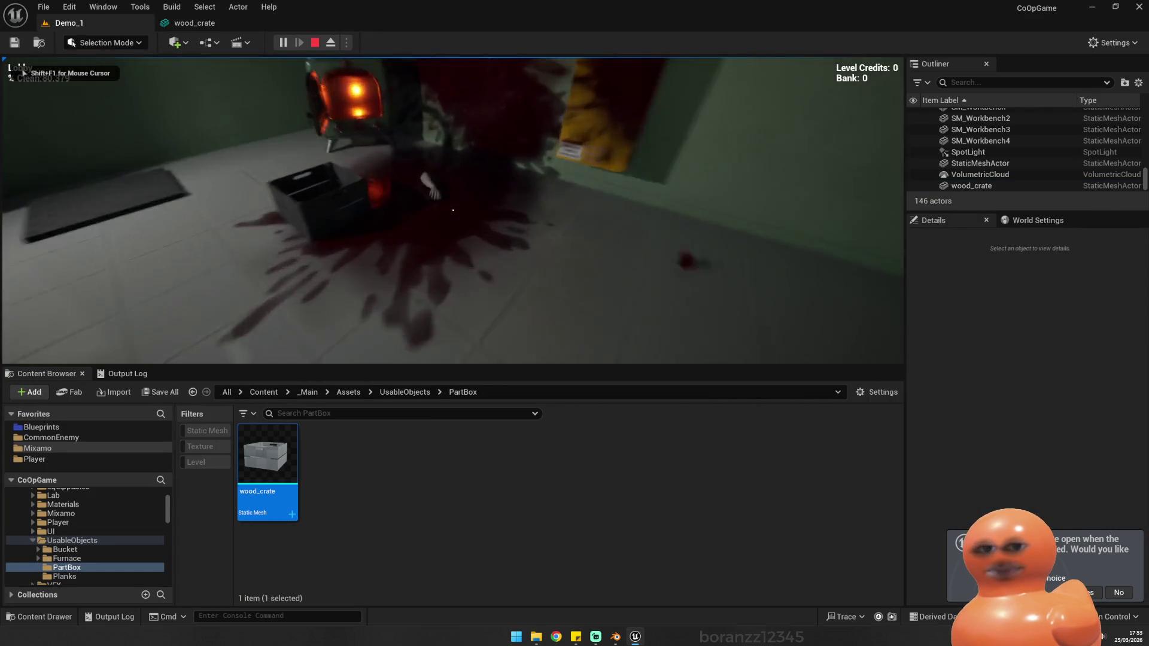
key("w")
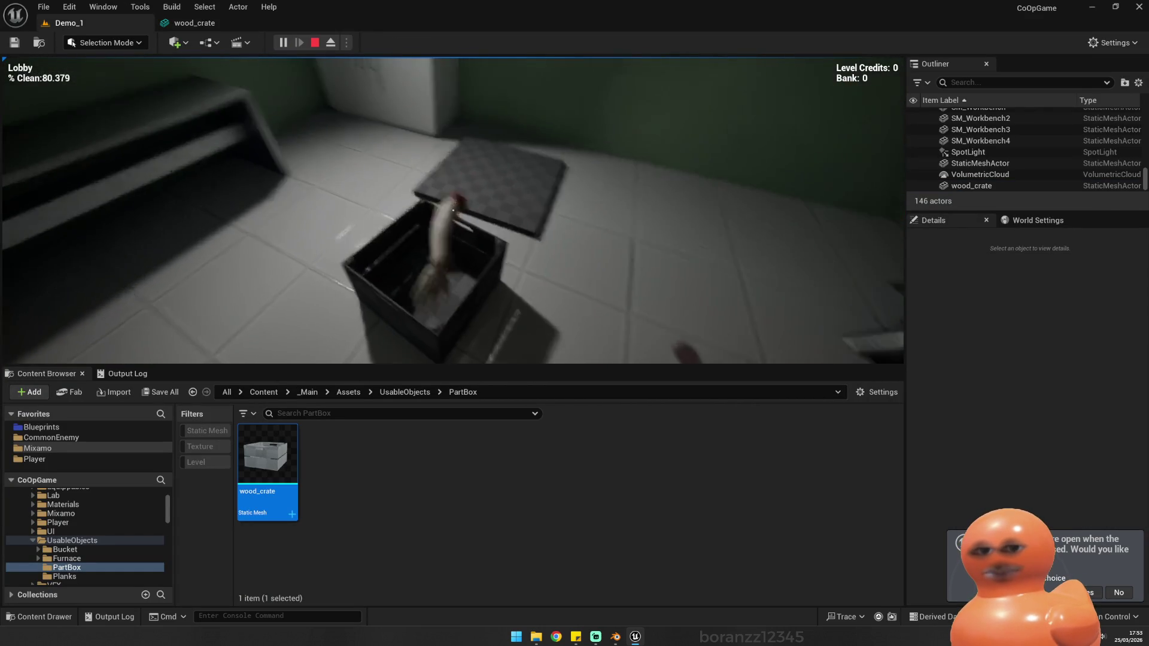
key("e")
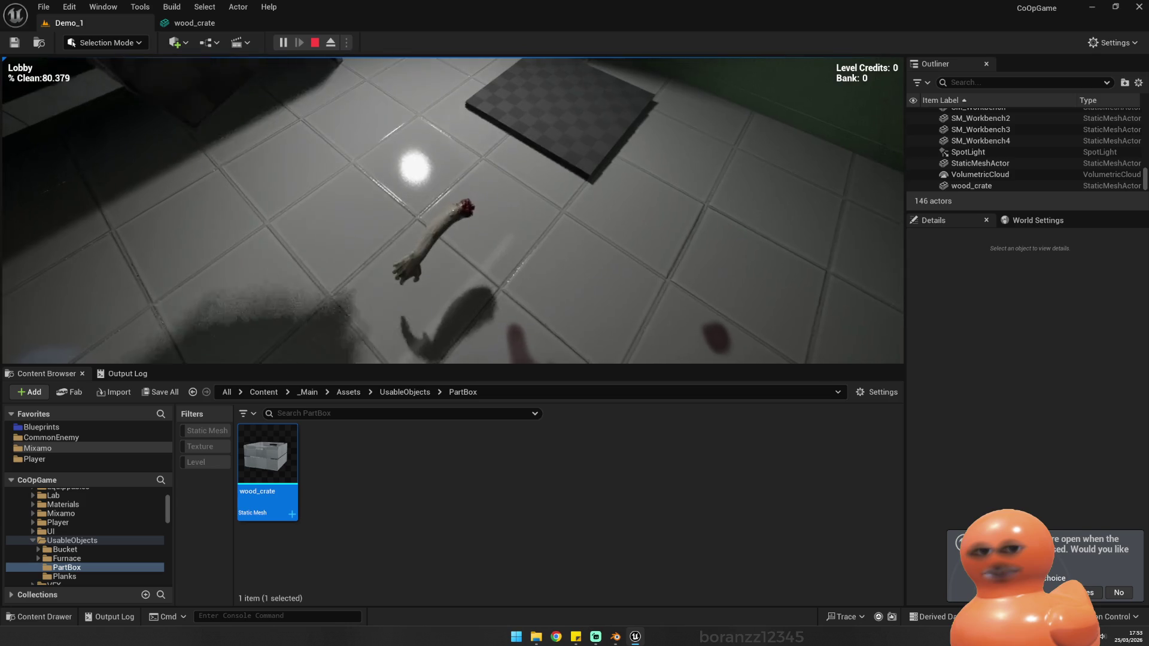
key("e")
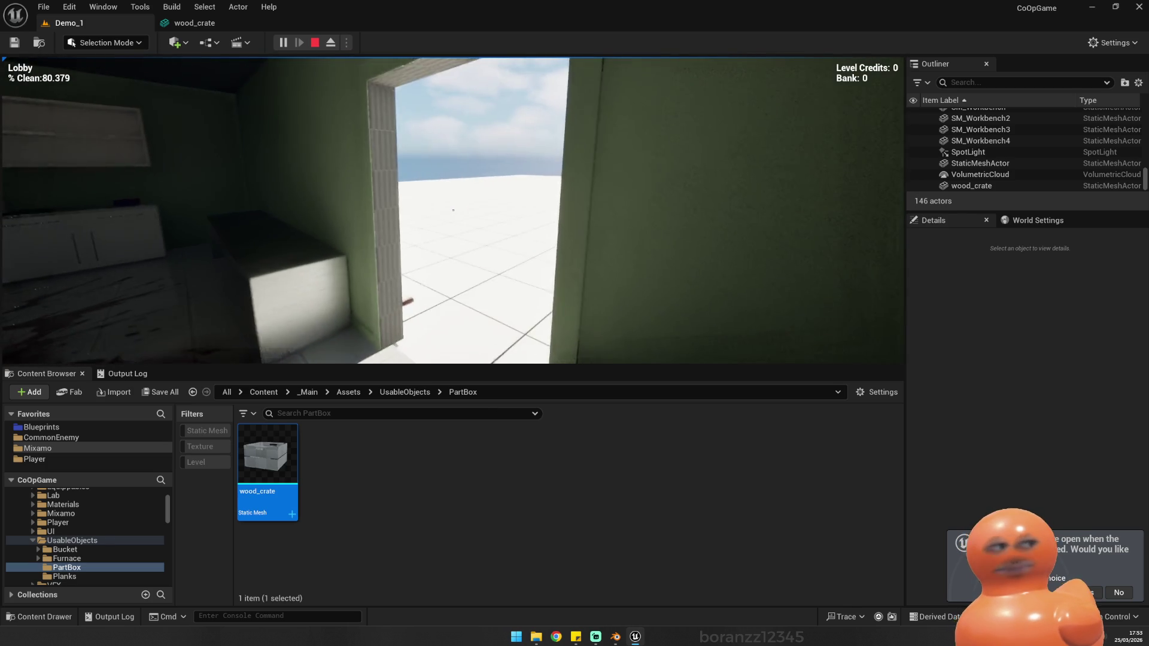
left_click(313, 42)
left_click(283, 43)
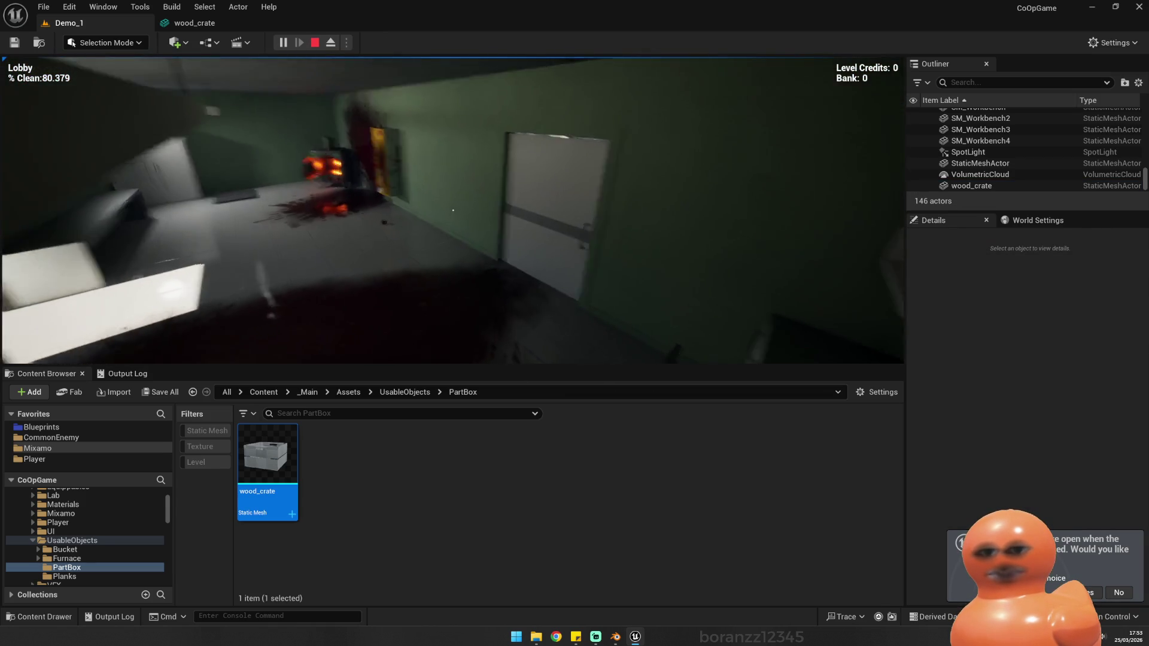
key("Escape")
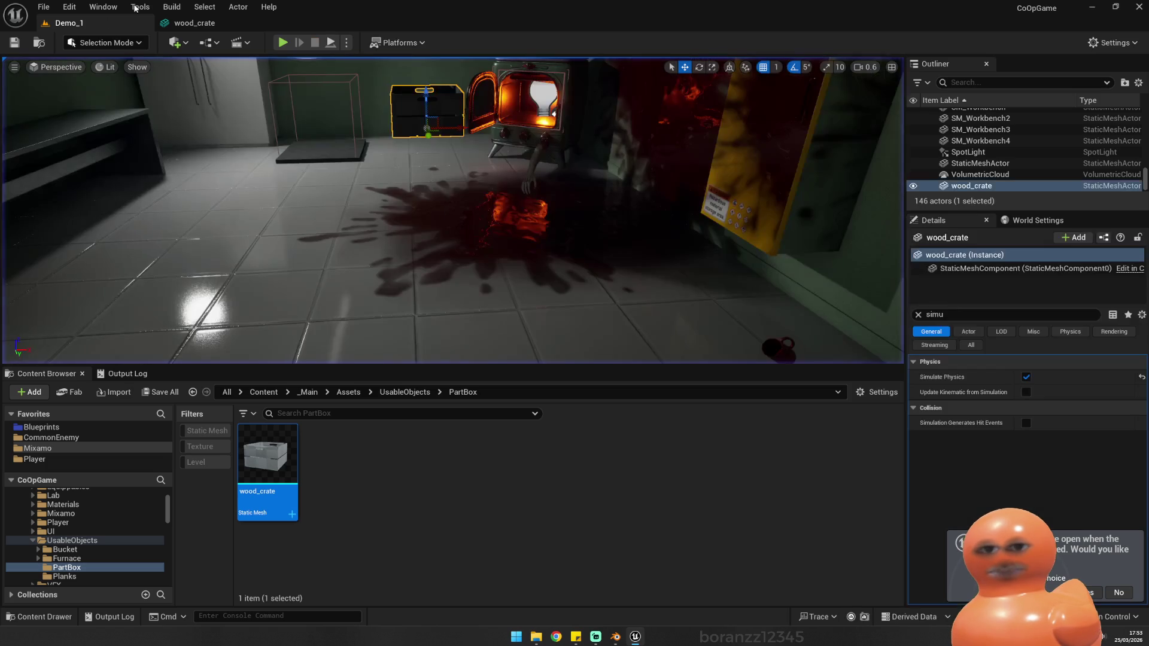
left_click(281, 42)
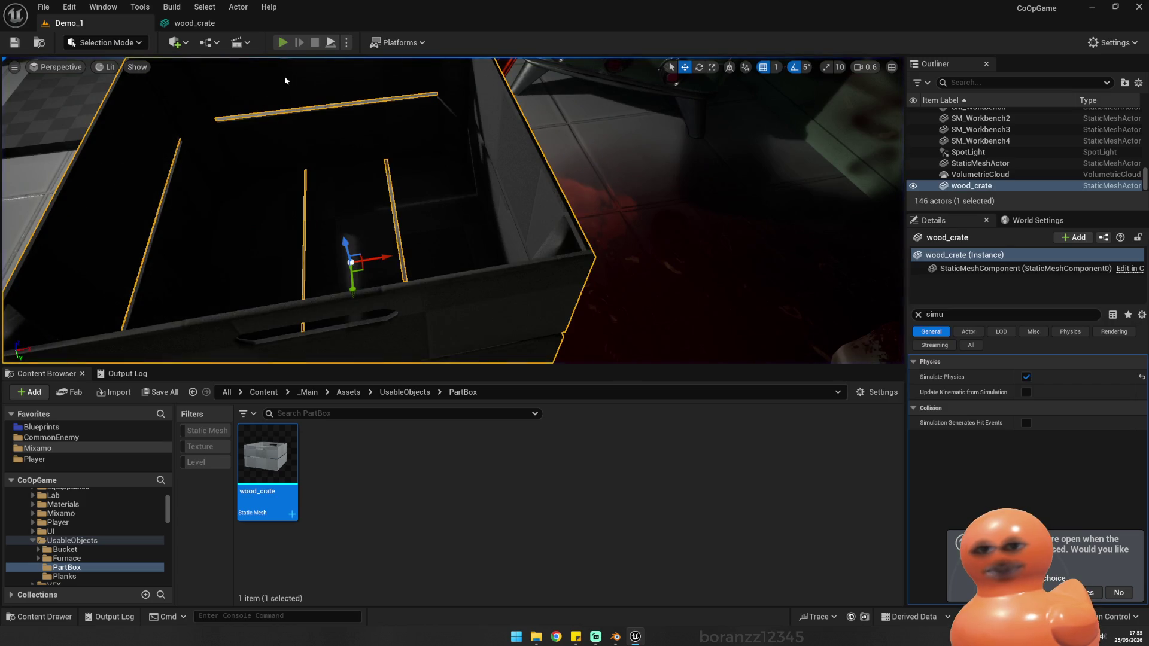
left_click(282, 43)
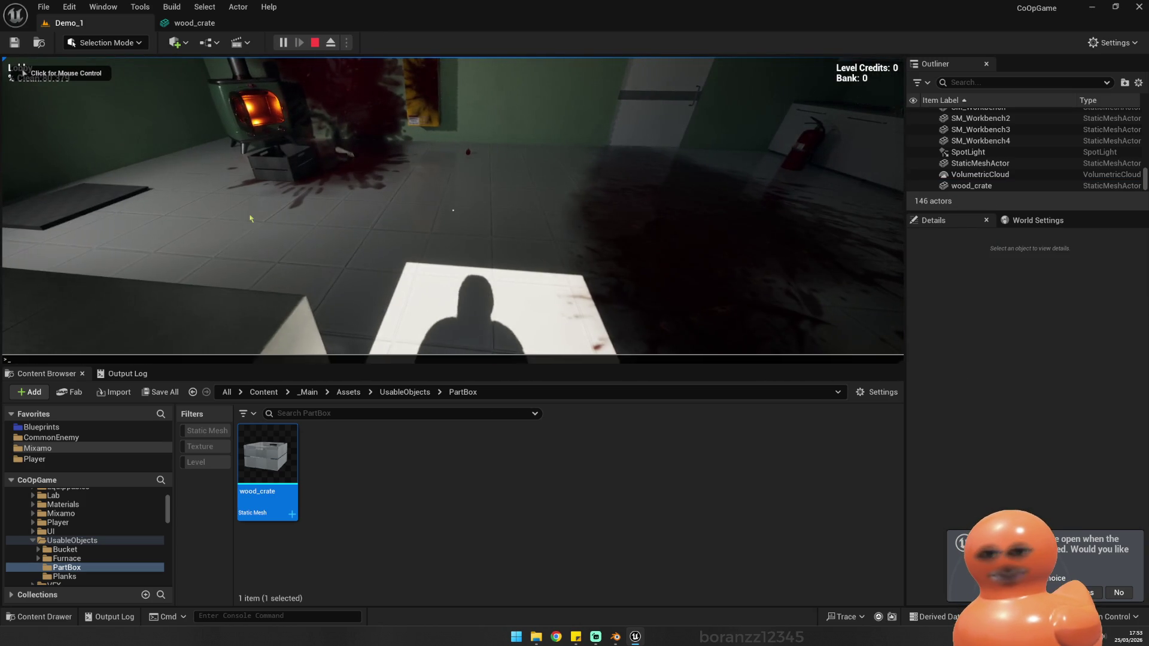
type("show collision")
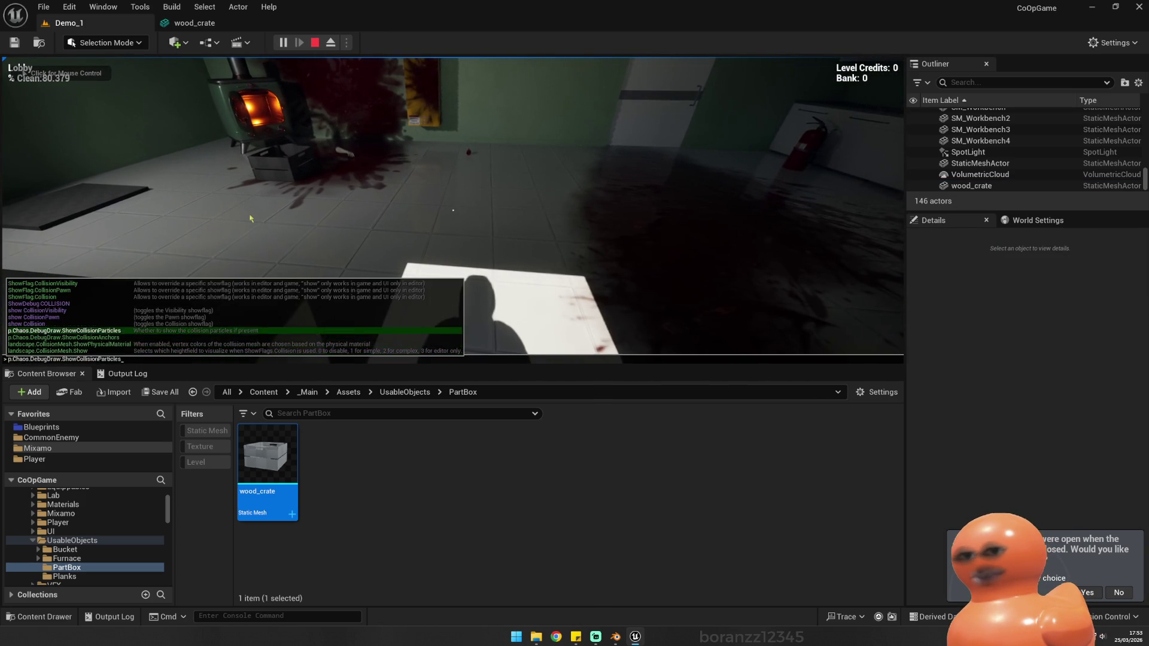
key("Return")
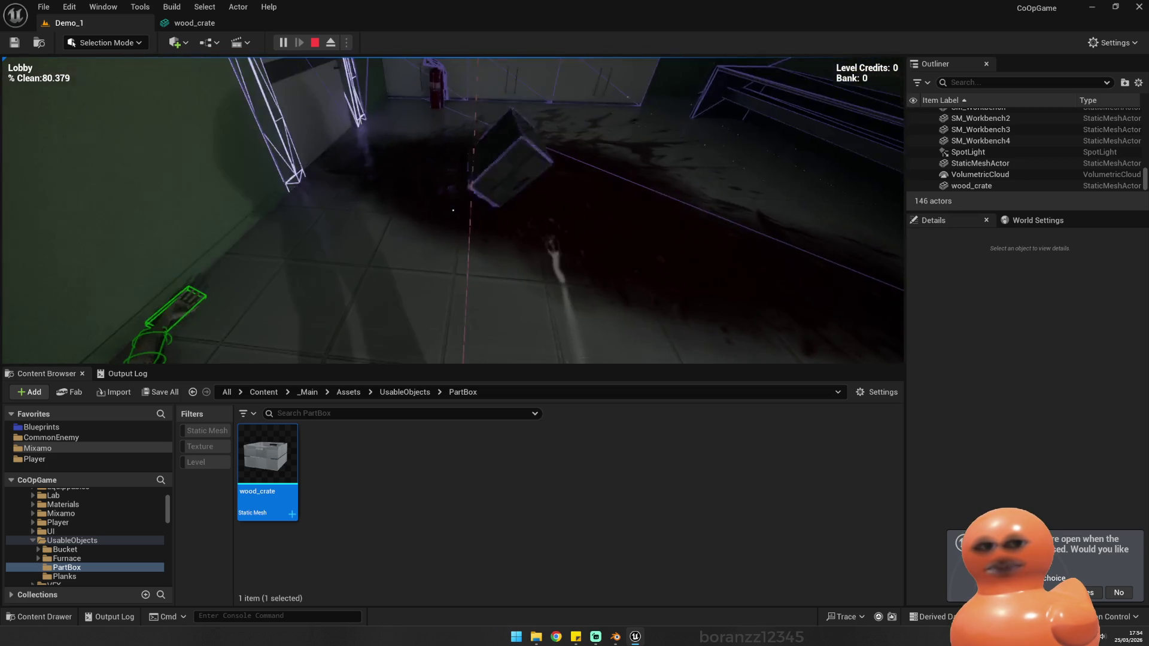
key("Escape")
mouse_move(272, 91)
left_mouse_down()
mouse_move(242, 89)
mouse_move(272, 91)
left_mouse_up()
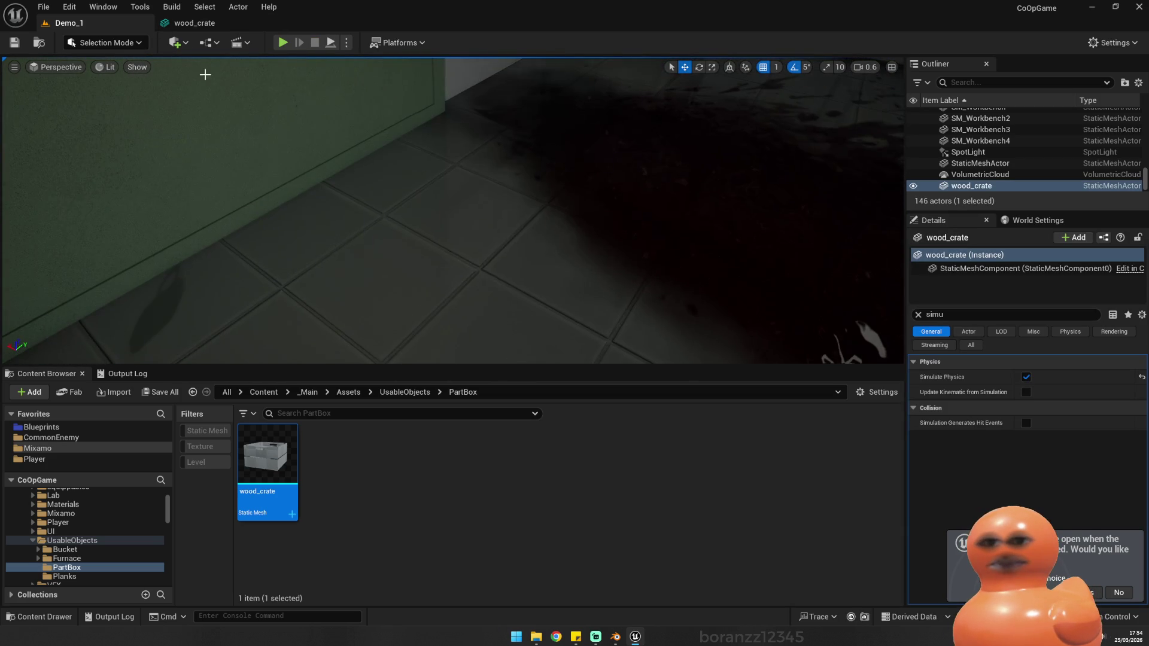
Step: Open the BP_Player blueprint from Blueprints/Player and show its 3D viewport
left_click(402, 393)
left_click(84, 435)
left_click(60, 427)
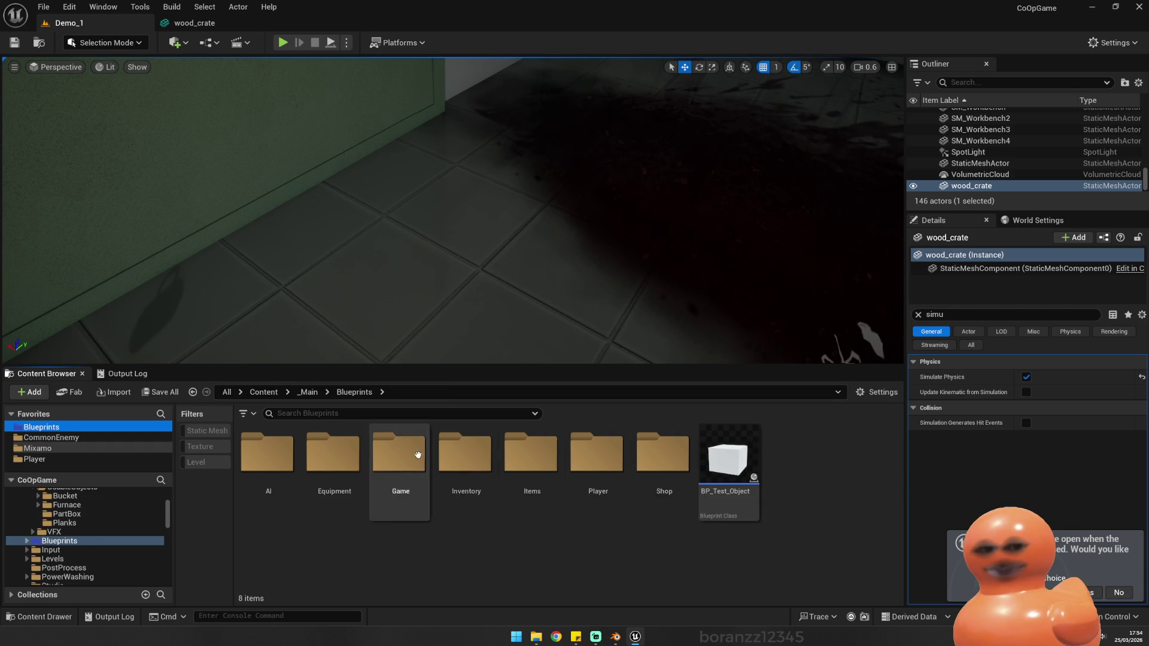
double_click(617, 462)
double_click(360, 458)
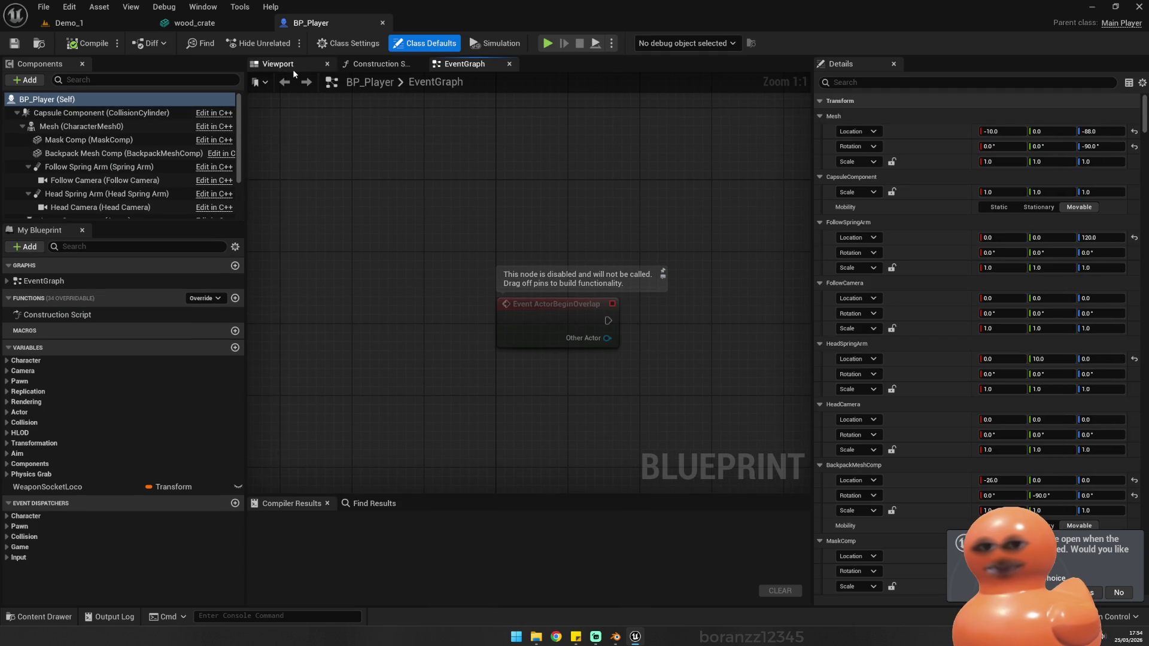
left_click(291, 67)
Step: Shrink the player's Capsule Component radius to 28.772663 so it hugs the body
left_click(518, 269)
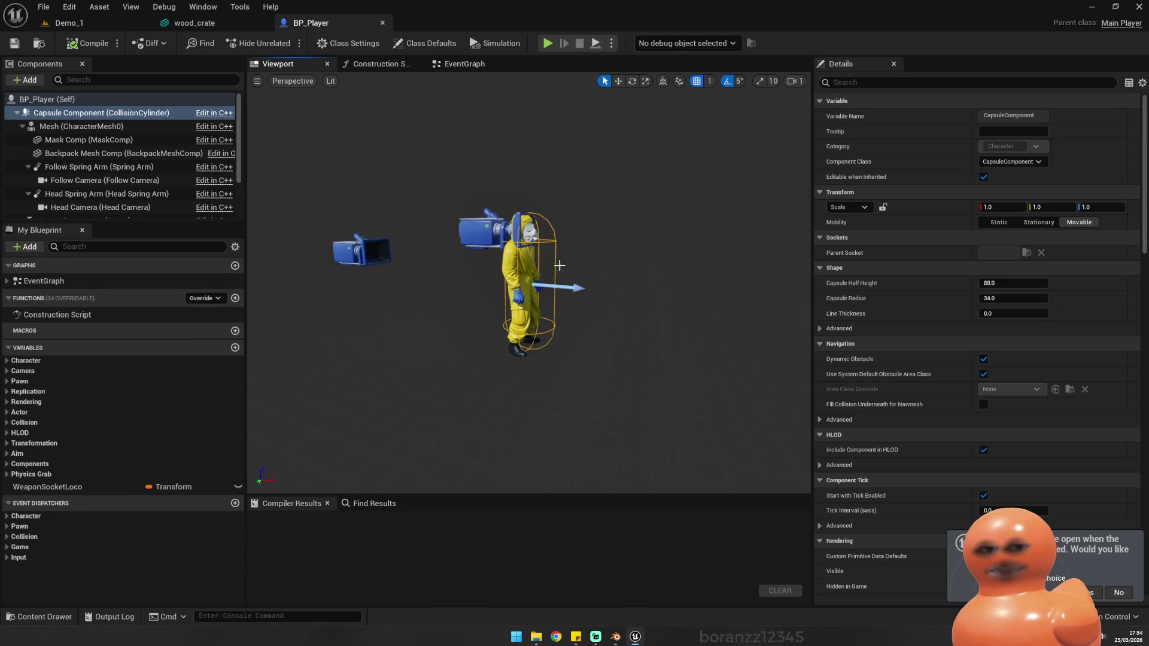
scroll(528, 283, "up", 5)
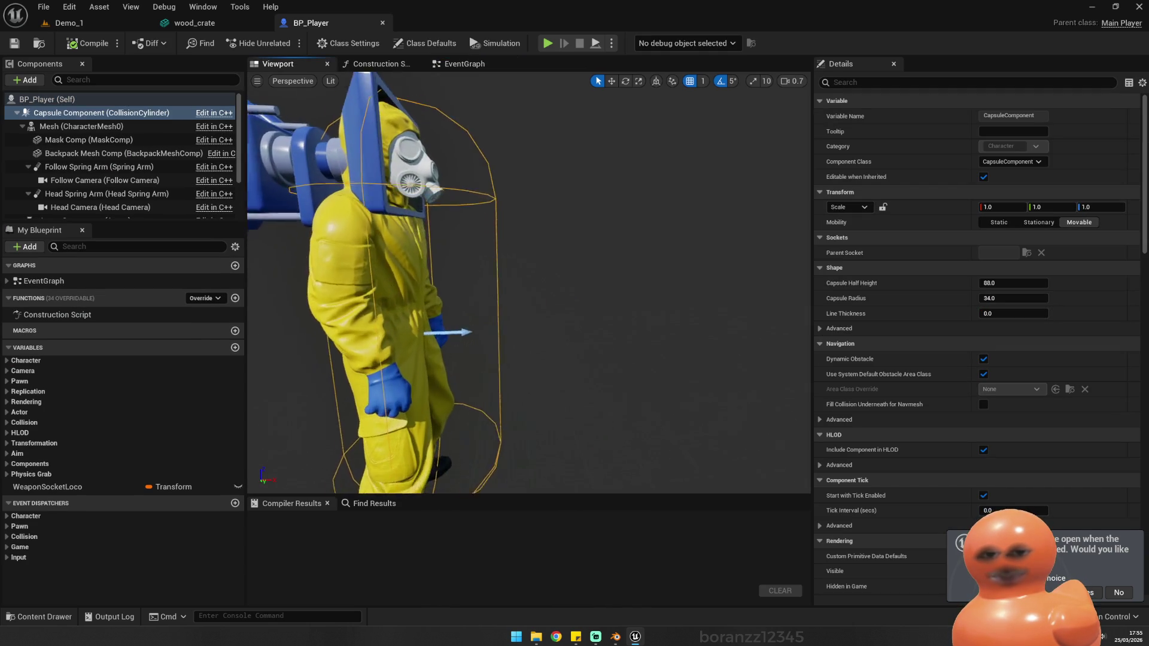
mouse_move(528, 282)
left_mouse_down()
mouse_move(515, 283)
mouse_move(563, 285)
mouse_move(587, 263)
left_mouse_up()
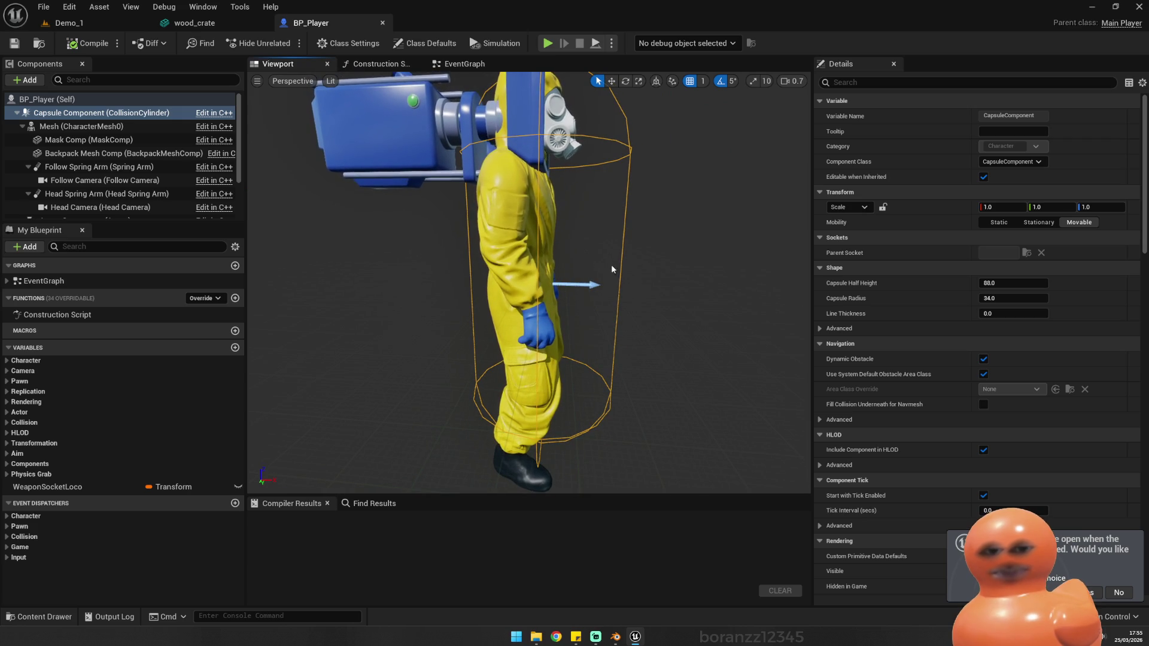
left_click_drag(1011, 298, 985, 298)
left_click_drag(760, 227, 663, 229)
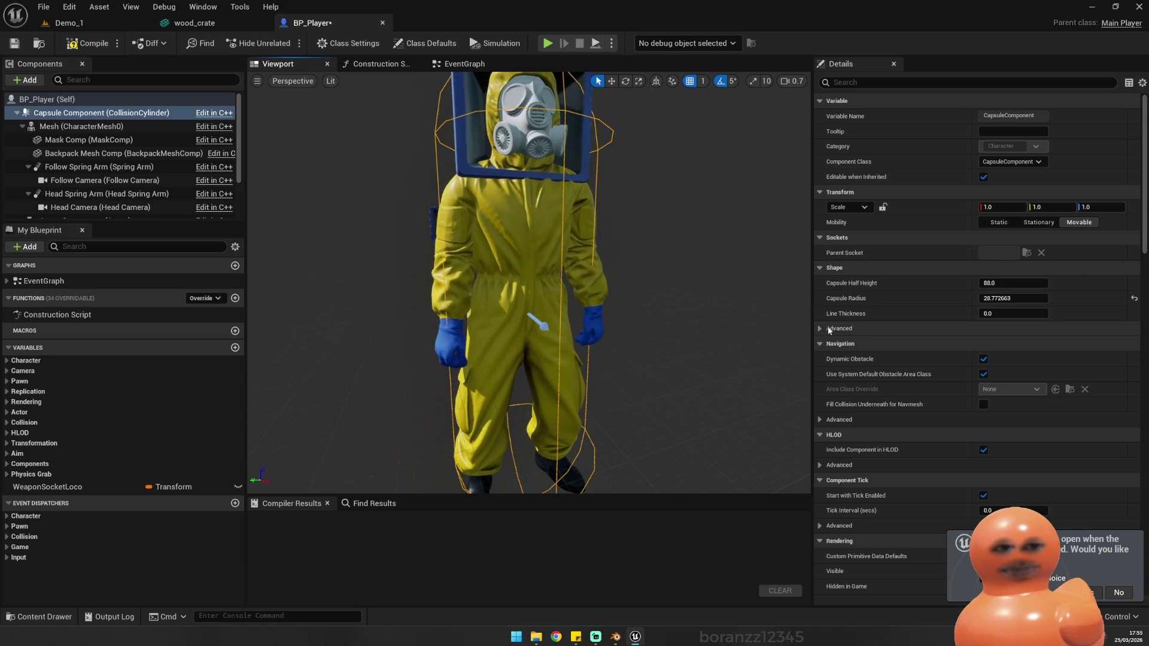
left_click_drag(689, 288, 616, 288)
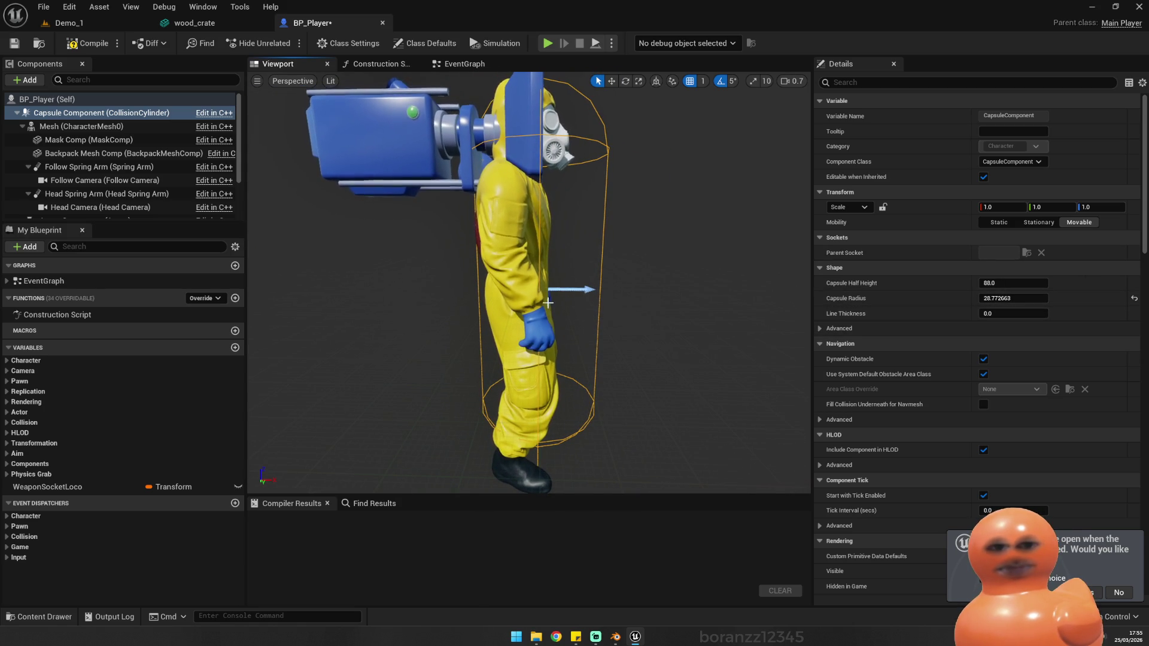
Step: Move the character mesh to Location X -2.0 and compile the blueprint
left_click(84, 126)
key("w")
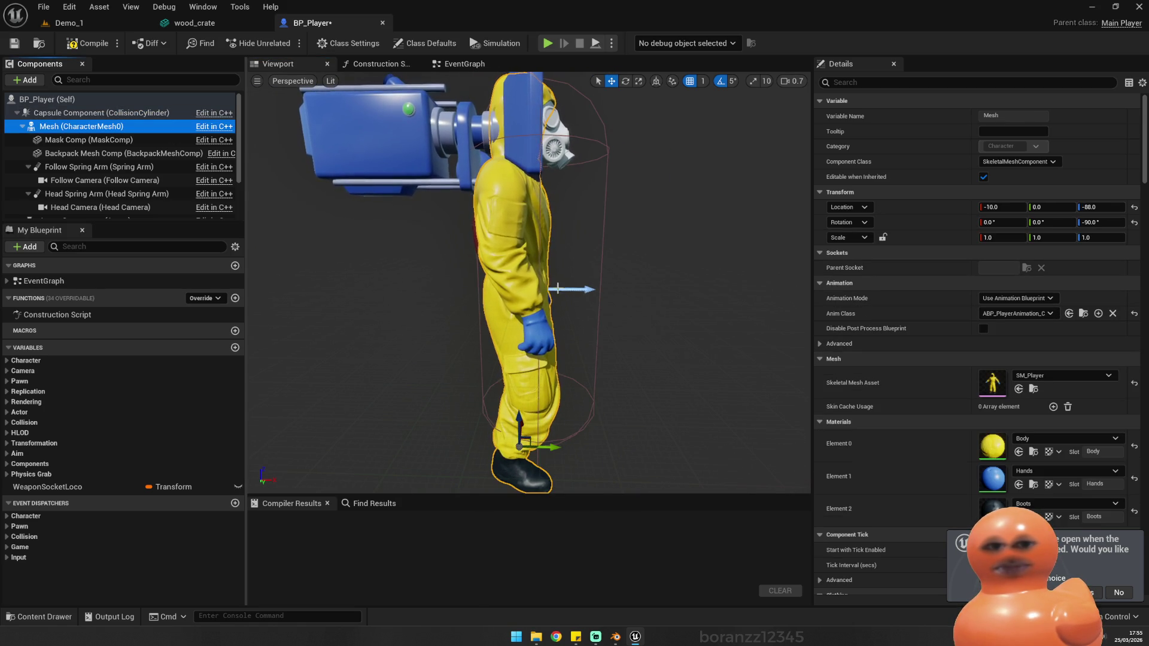
mouse_move(563, 448)
left_mouse_down()
mouse_move(573, 454)
mouse_move(496, 452)
mouse_move(504, 411)
left_mouse_up()
left_click(84, 43)
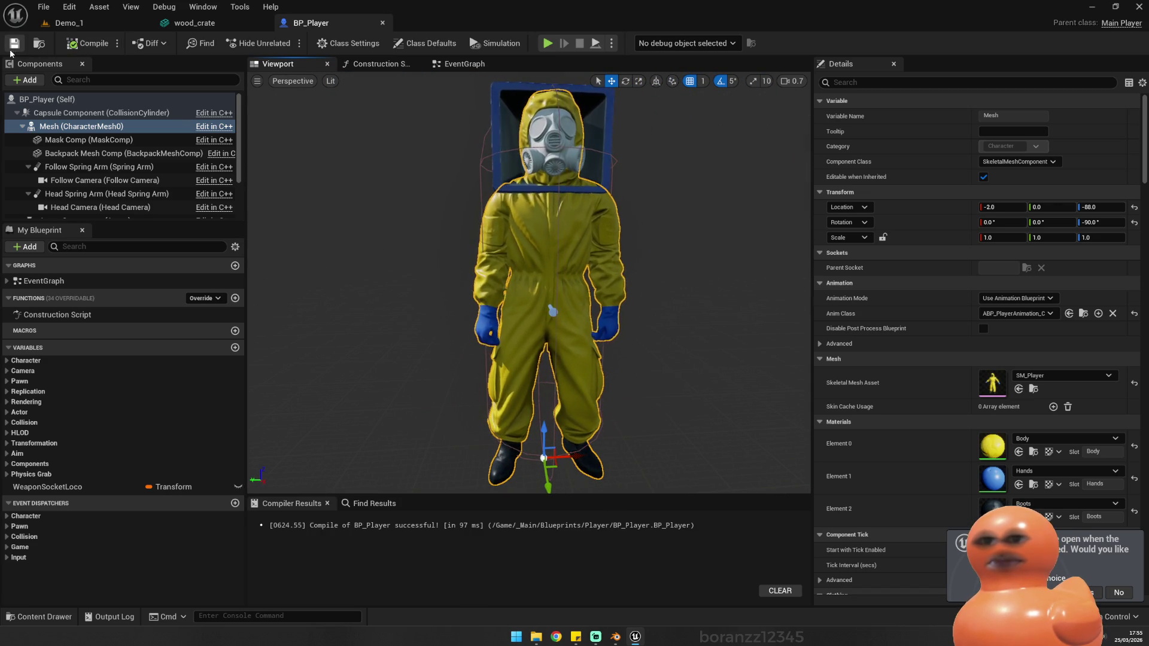
left_click(76, 27)
Step: Start a Demo_1 play test with Alt+P to try the adjusted player against the crate
key("alt+p")
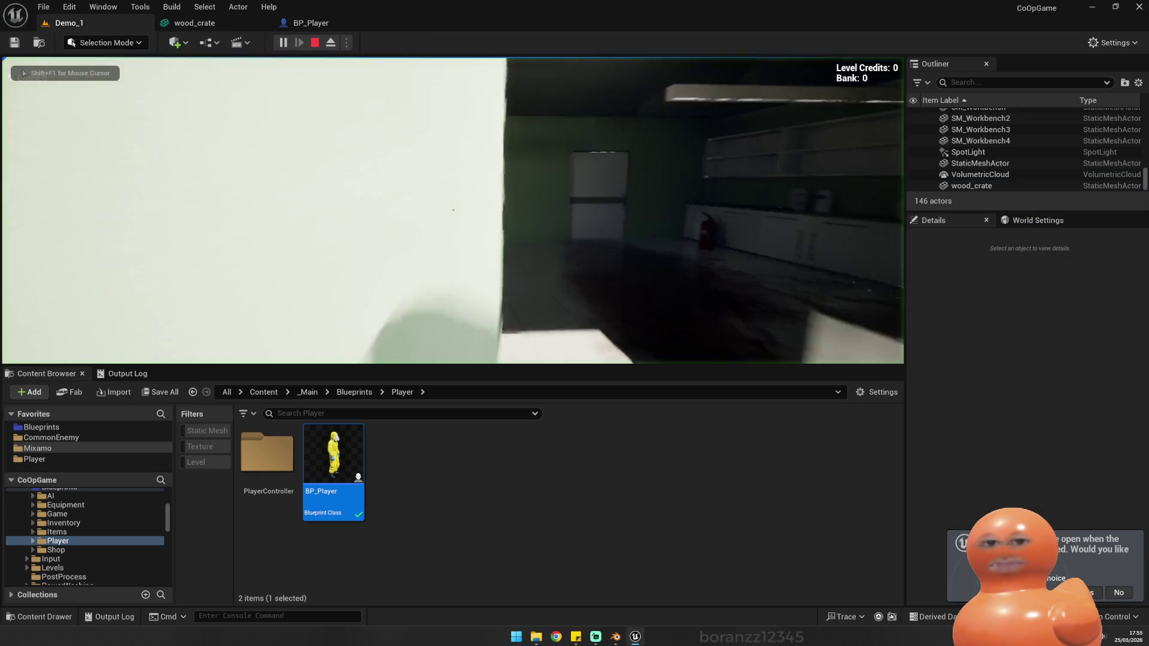